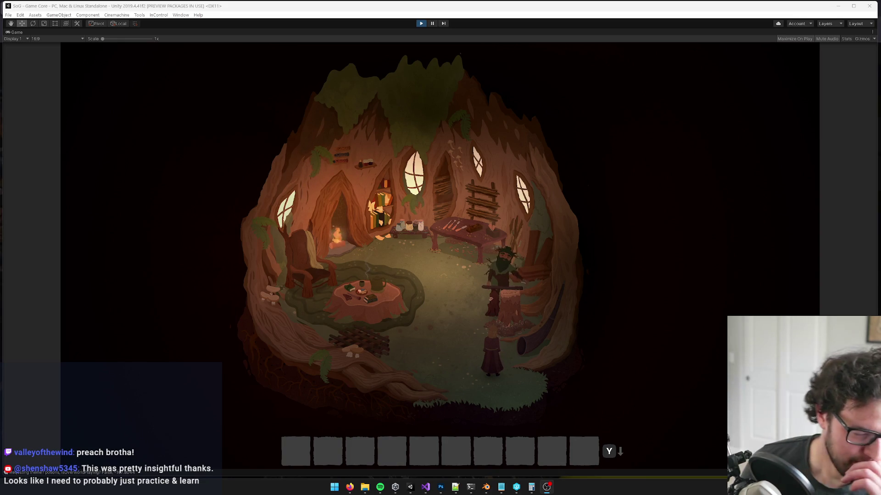
Walk to Bristlecone the flutemaker and answer his instrument and sea-or-waterfall questions.
left_click(619, 248)
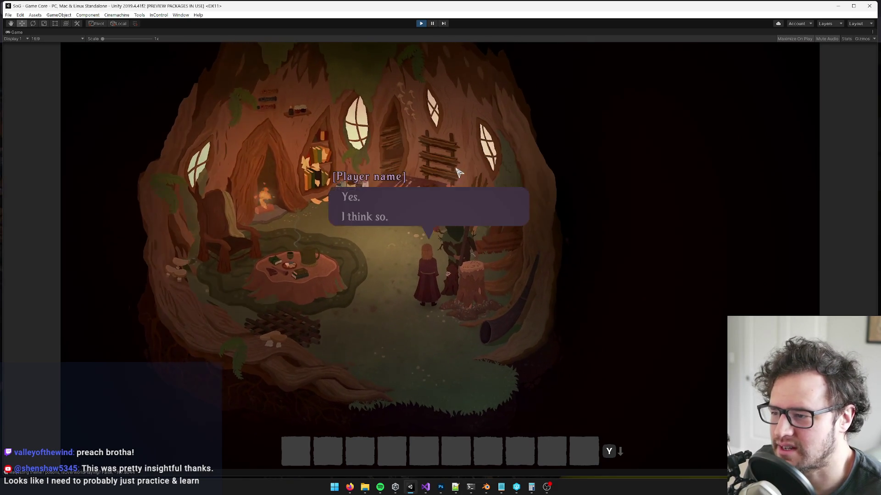
left_click(422, 187)
left_click(356, 191)
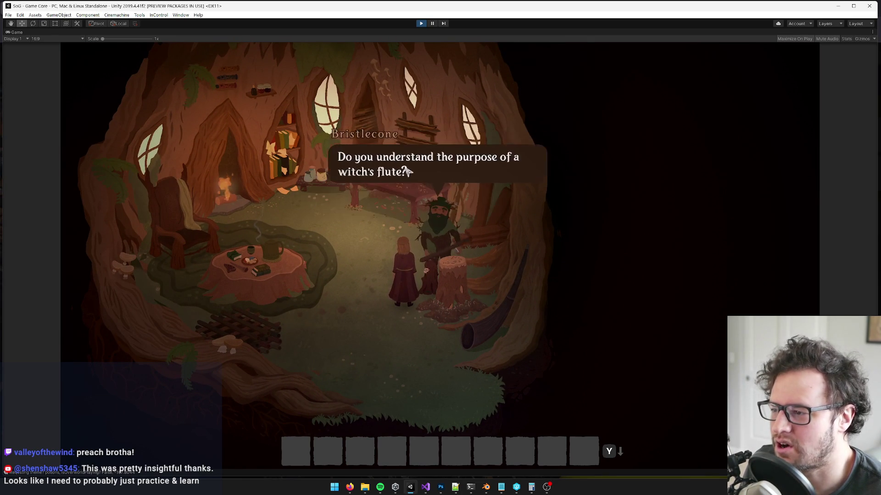
left_click(370, 198)
left_click(370, 197)
left_click(394, 194)
left_click(419, 190)
left_click(378, 208)
left_click(383, 214)
Answer the one-week and 'Are you a tree' questions, then end the conversation and walk away.
left_click(447, 206)
left_click(435, 219)
left_click(434, 216)
left_click(413, 202)
left_click(416, 201)
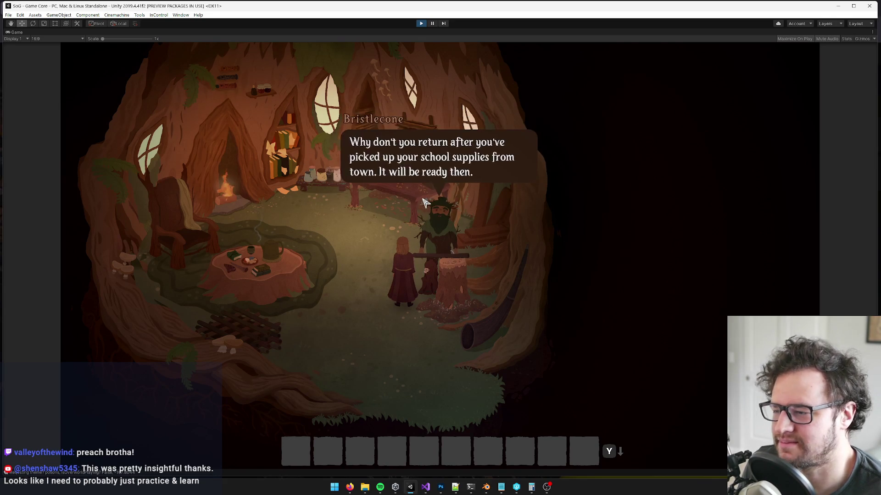
left_click(421, 198)
left_click(425, 202)
left_click(425, 203)
left_click(385, 216)
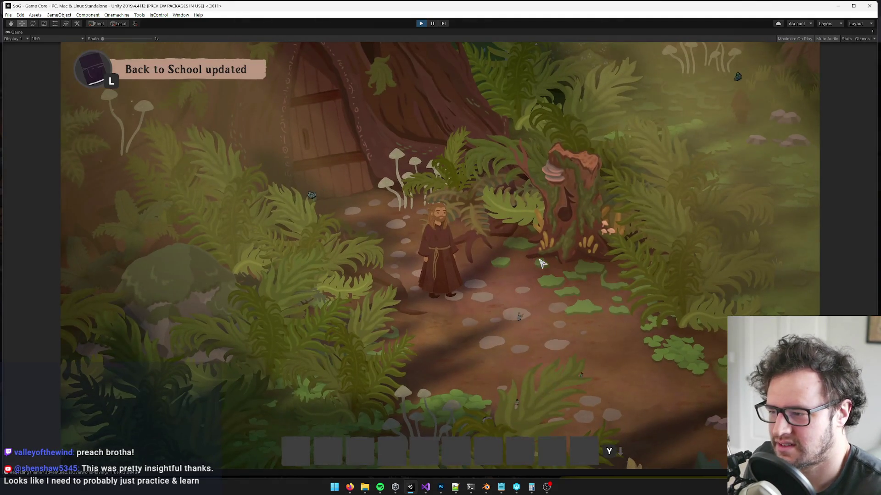
left_click(542, 264)
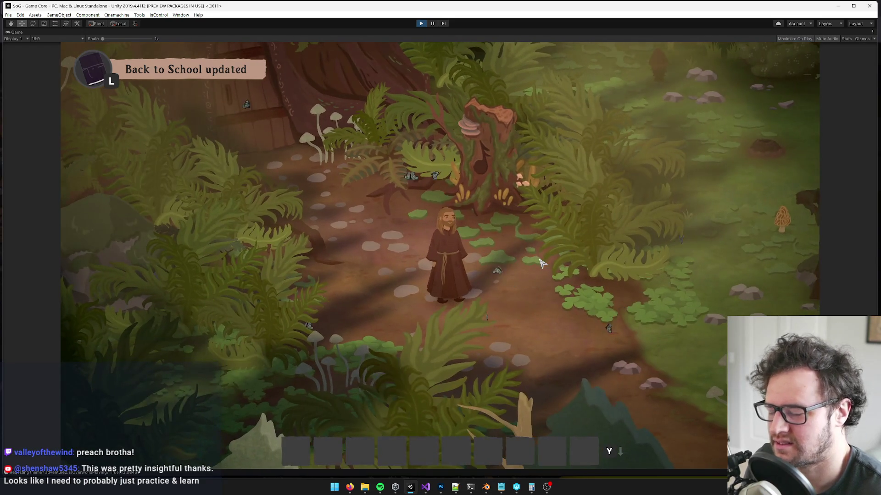
key("grave")
type("se")
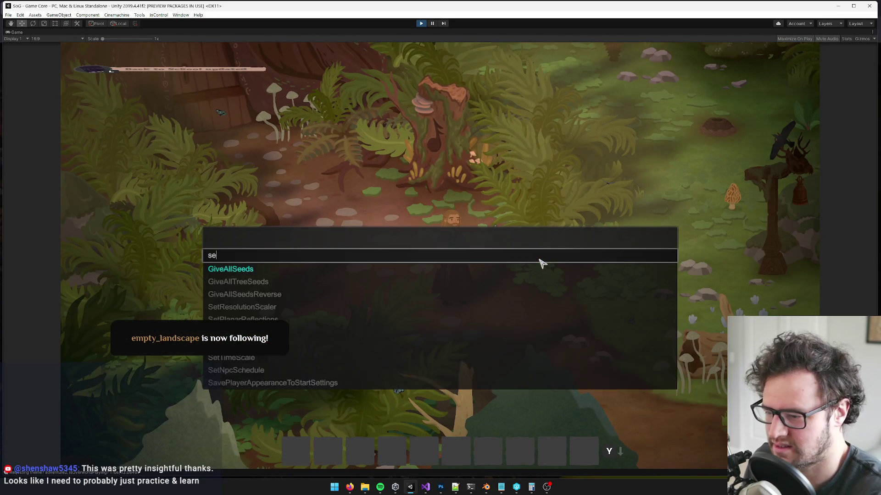
type("tti")
key("Down")
key("Tab")
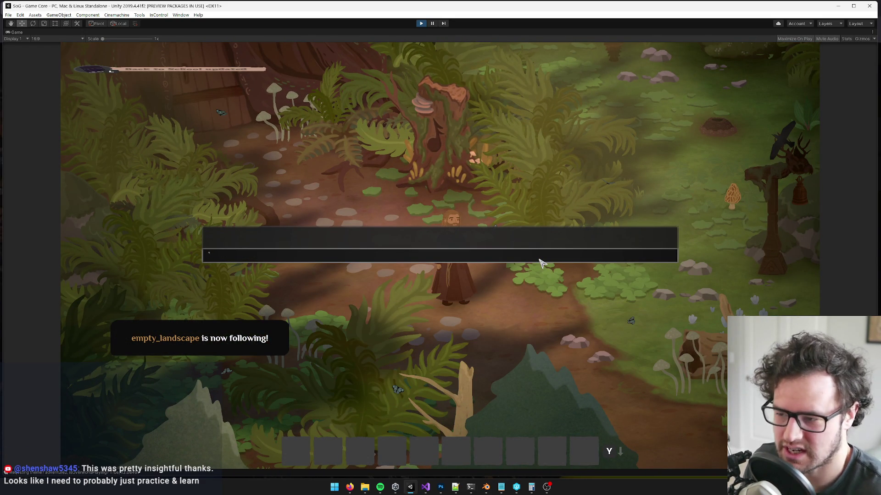
key("grave")
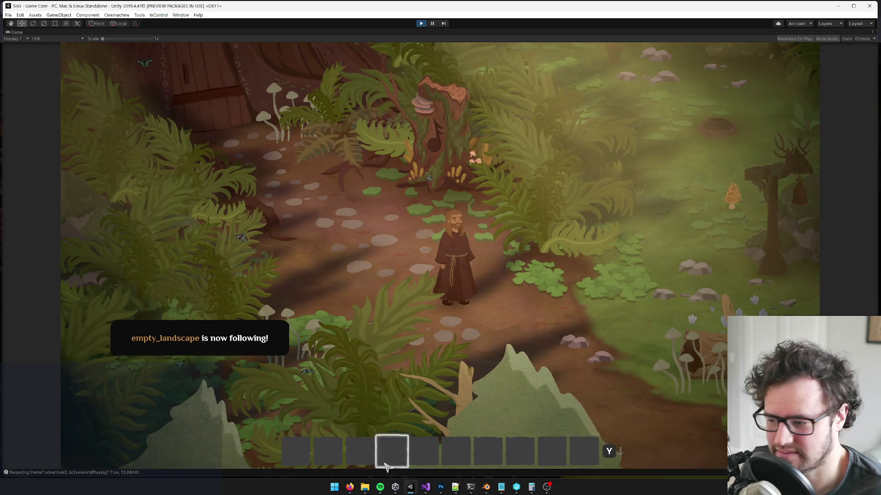
mouse_move(350, 487)
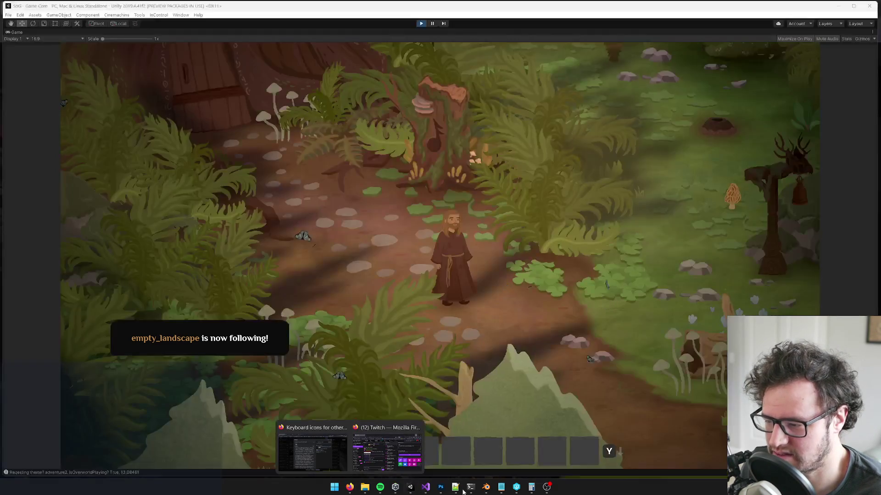
key("s")
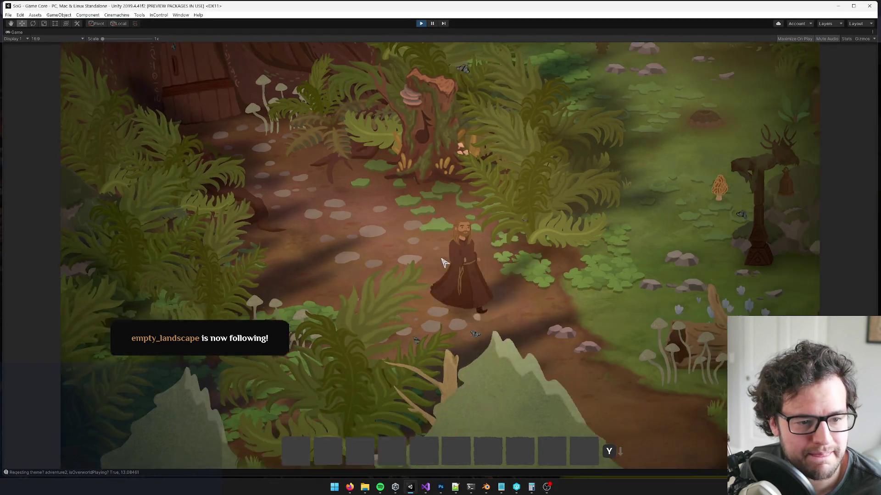
Walk the character through the forest clearings and past the covered bridge to the shop.
key("d")
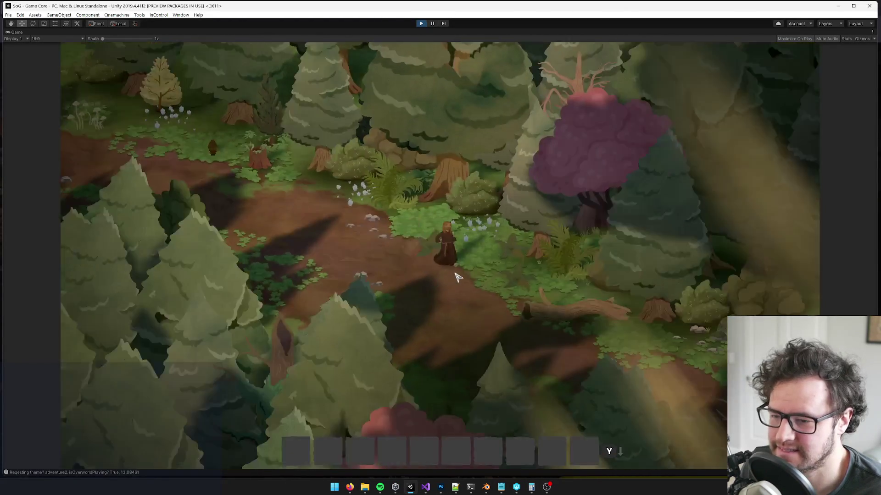
key("w")
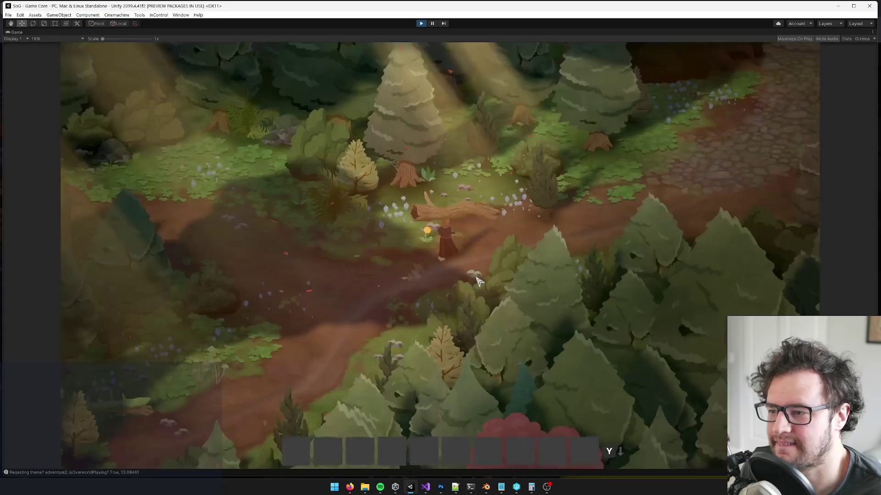
key("d")
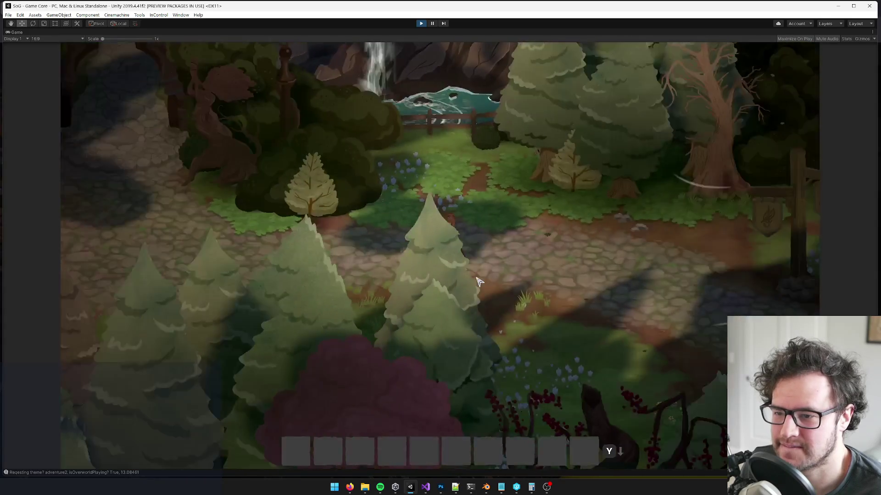
key("d")
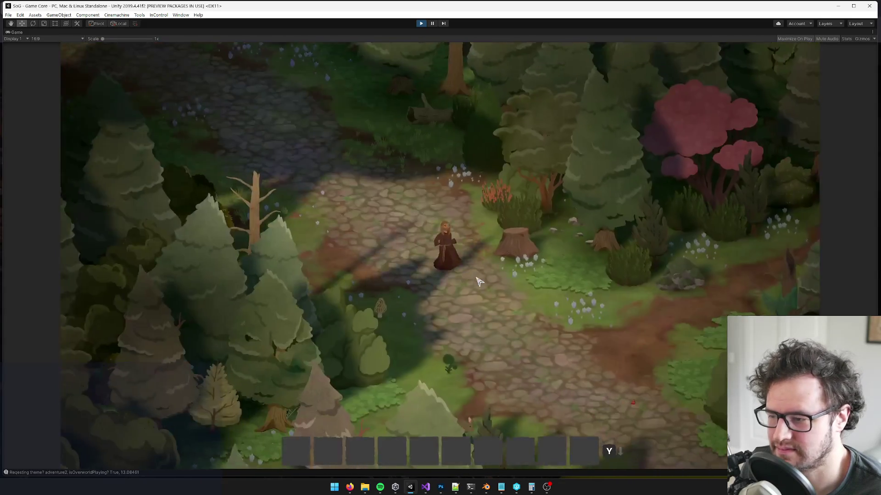
key("d")
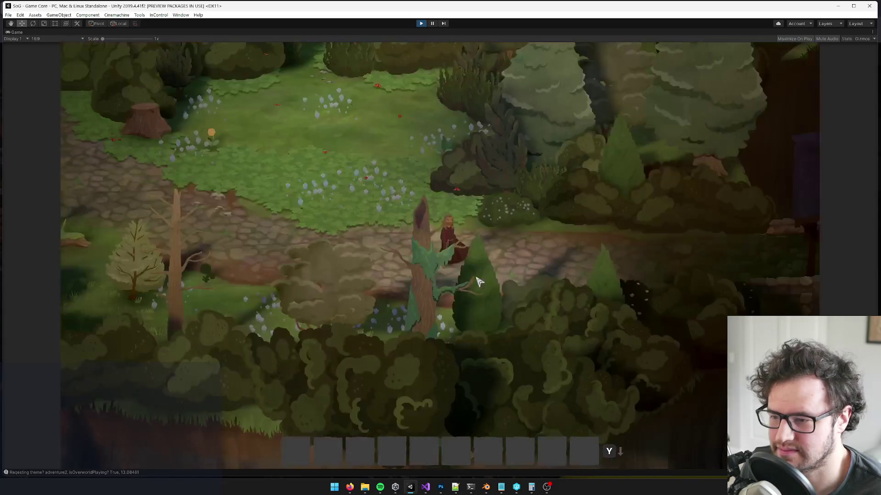
key("d")
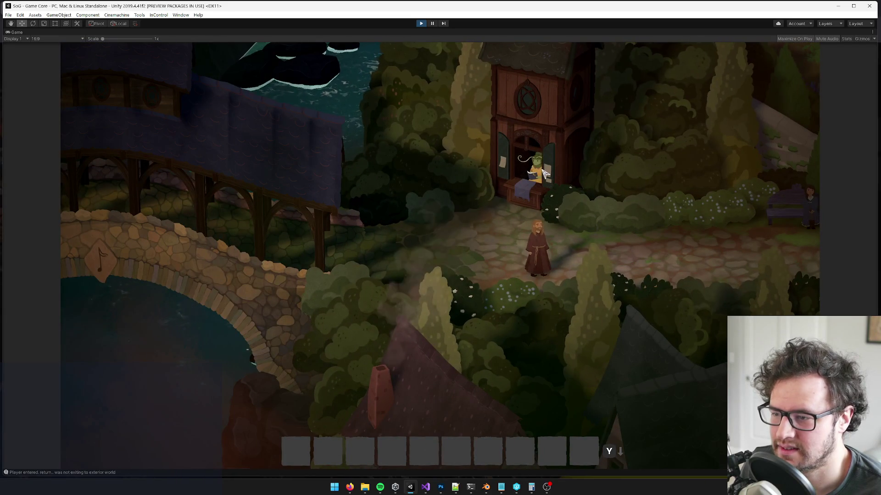
Talk to the shopkeeper at the window, go through the welcome, and leave the abilities page.
left_click(545, 173)
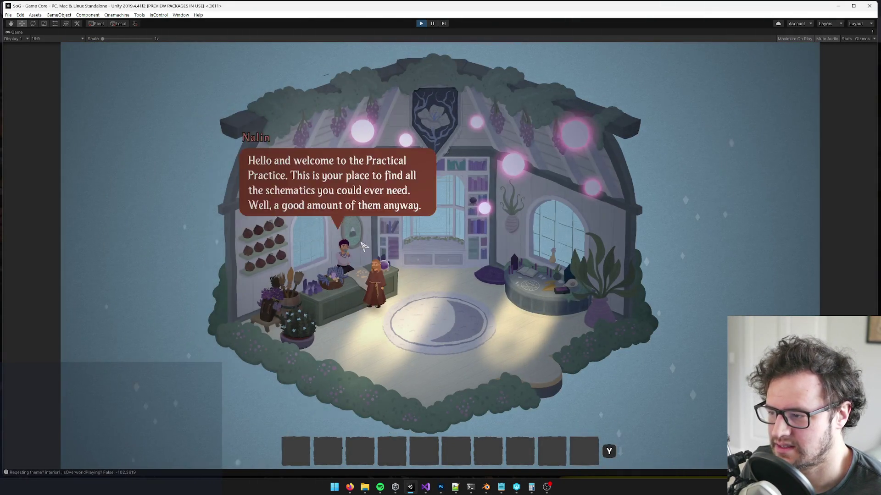
key("space")
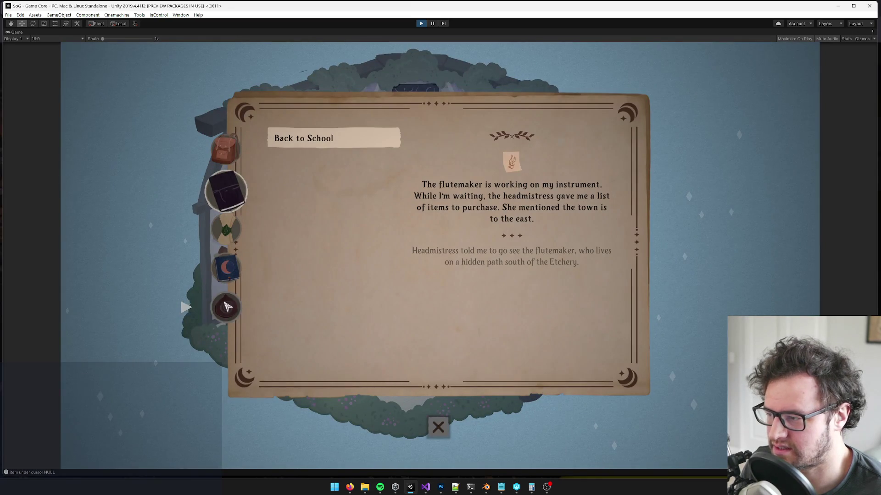
left_click(438, 428)
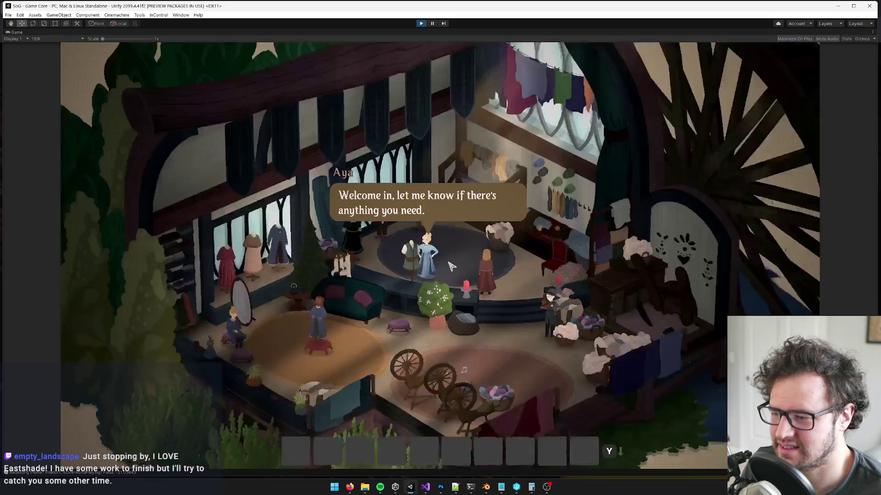
Advance the tailor Aya's dialogue.
key("space")
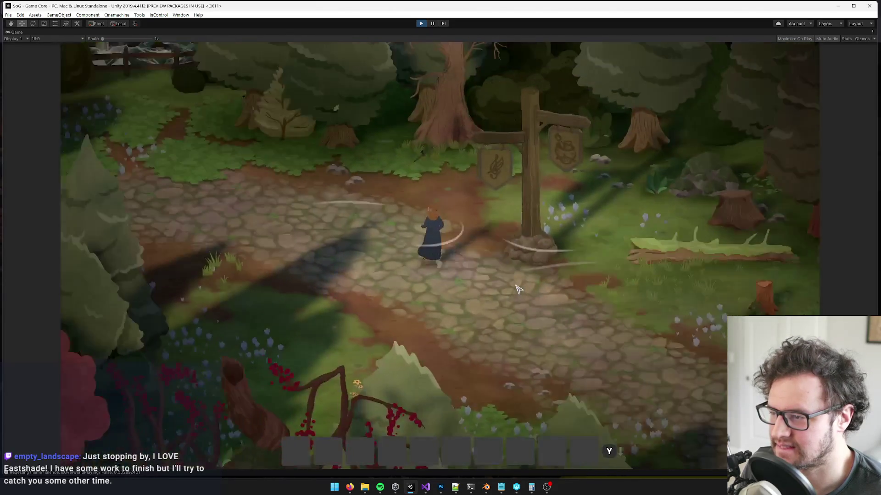
Open the inventory and move through the Spring calendar to the Back to School quest journal.
key("i")
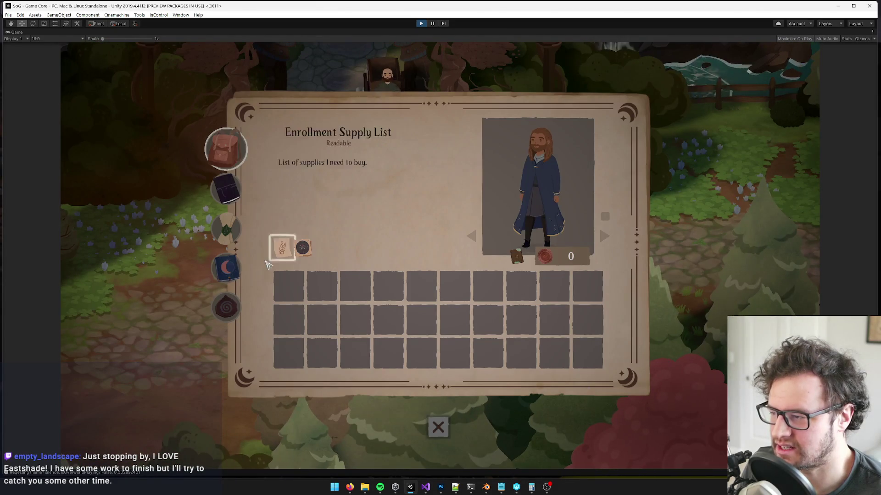
left_click(226, 271)
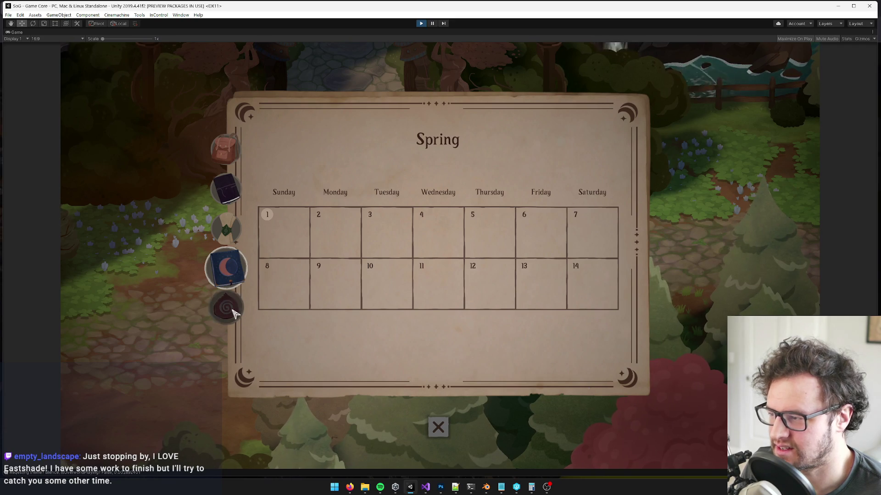
left_click(228, 232)
left_click(248, 189)
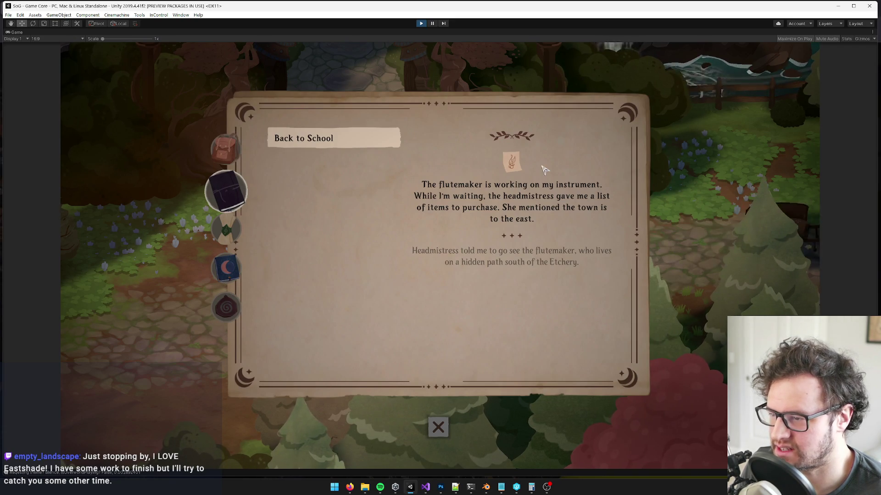
Read the acceptance letter's supply checklist, then close the letter and journal to resume play.
left_click(520, 169)
left_click(439, 392)
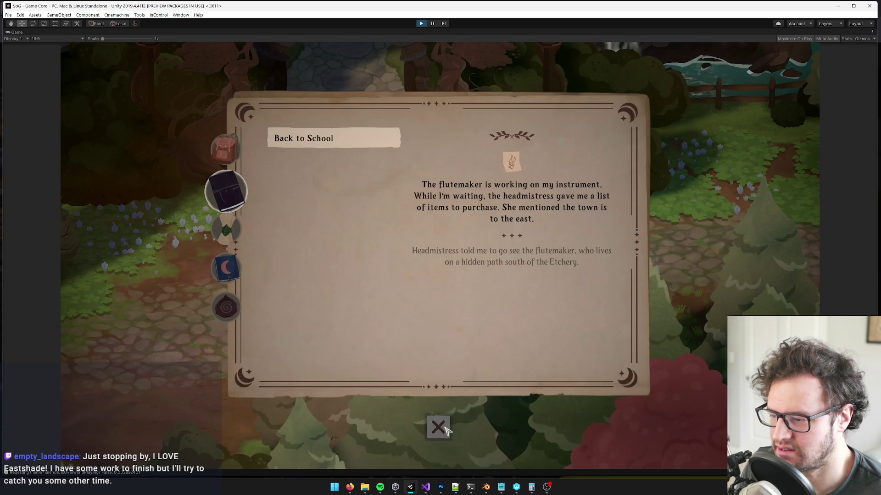
left_click(437, 427)
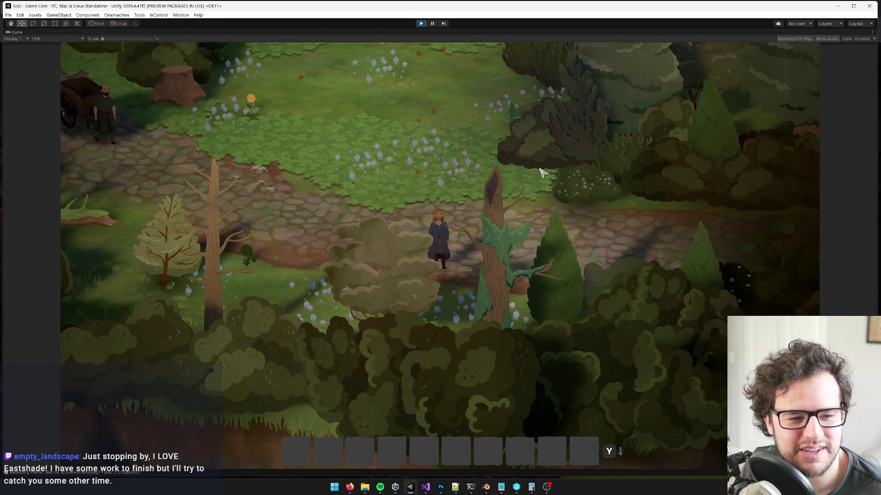
Walk across the stone bridge, past the statue into the village, and ask Hyla about her ingredients.
key("s")
key("a")
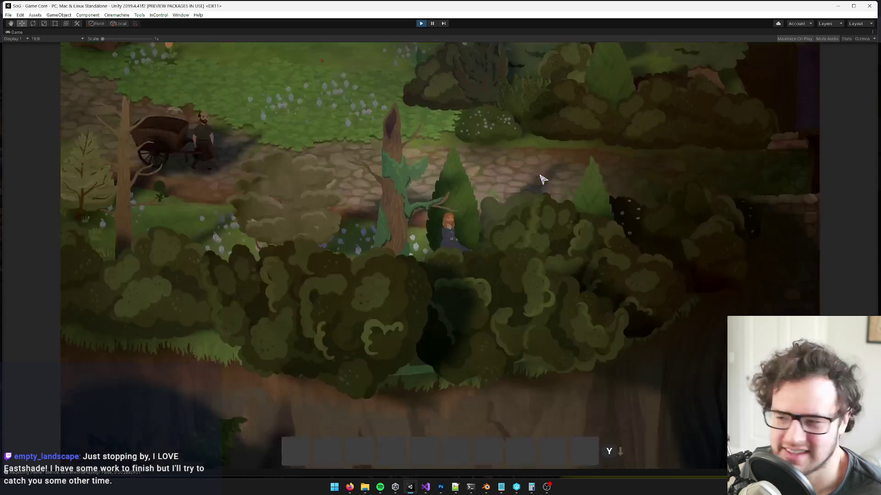
key("d")
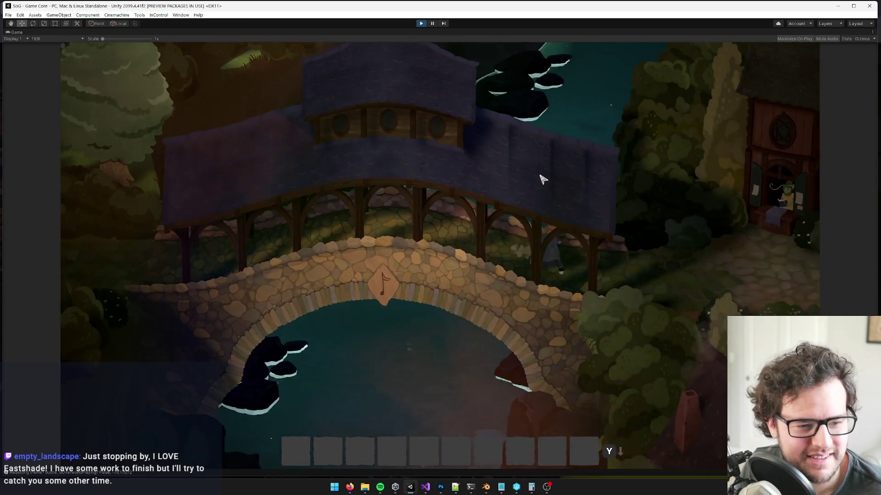
key("d")
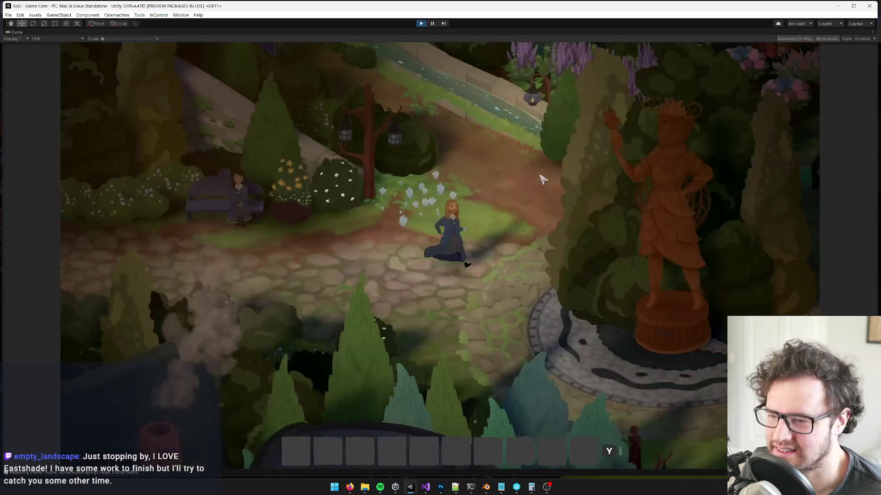
key("d")
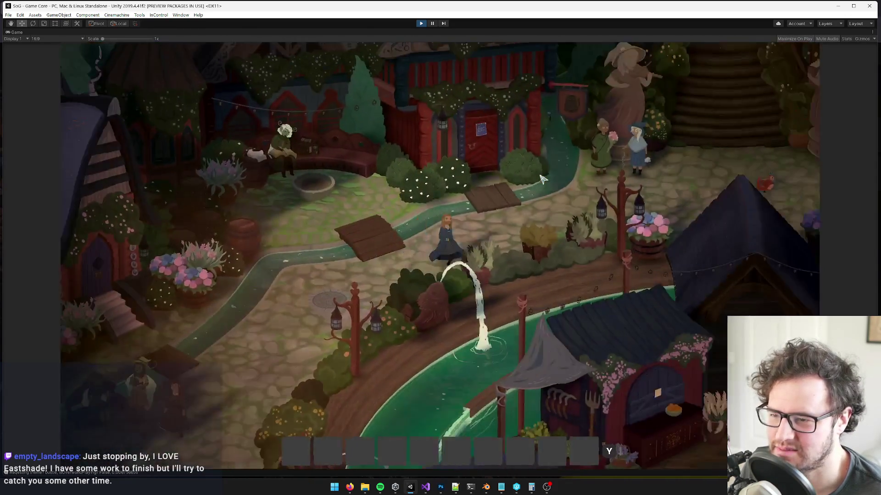
key("d")
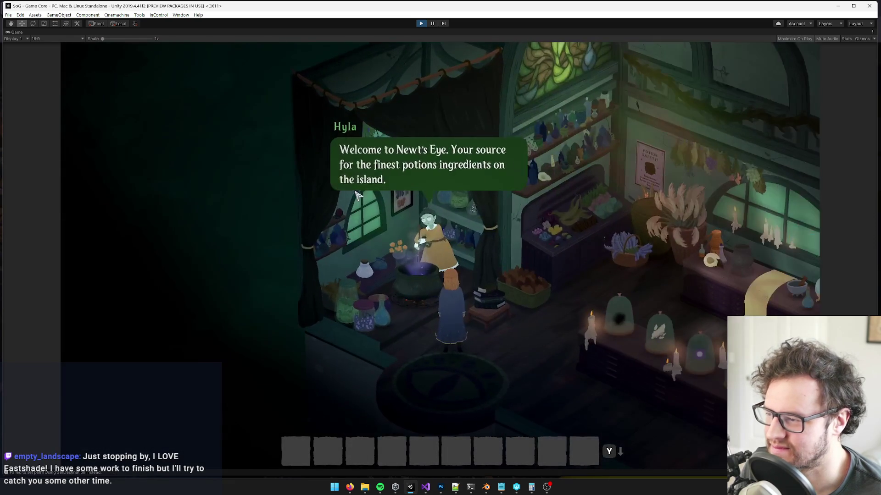
left_click(505, 220)
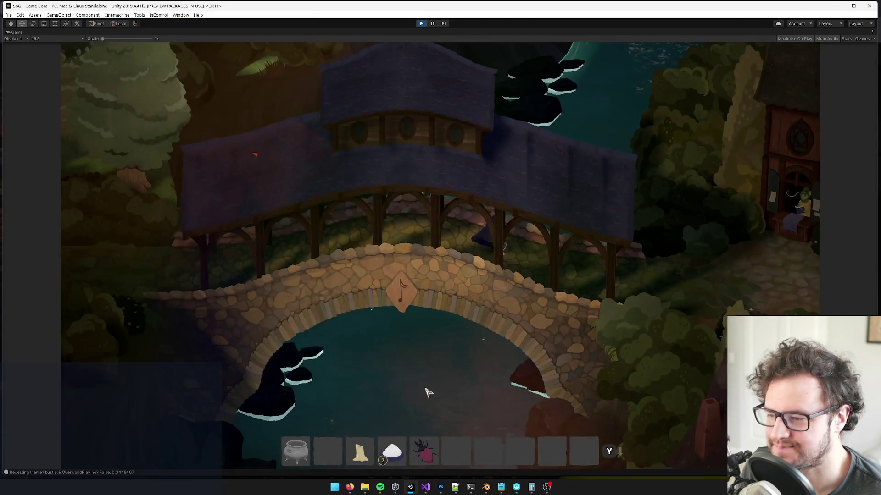
Walk south, then overwrite the bristlecone meet save slot from the pause menu and resume.
key("s")
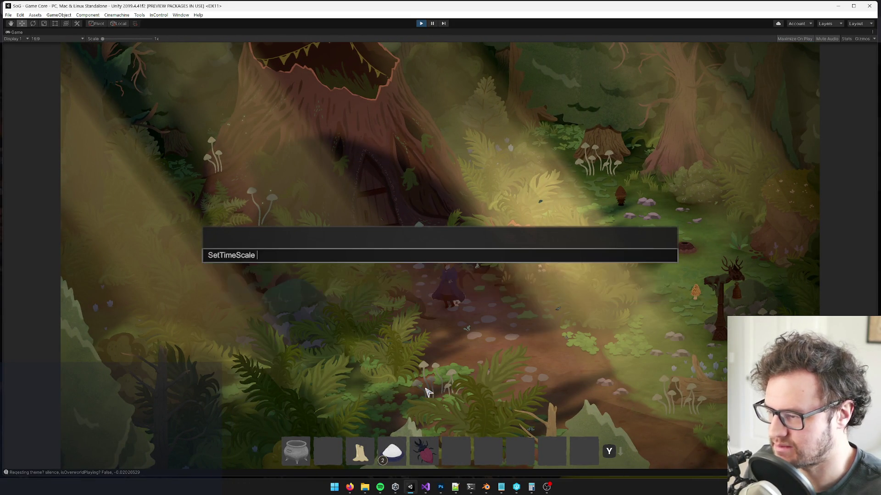
key("Escape")
key("Escape")
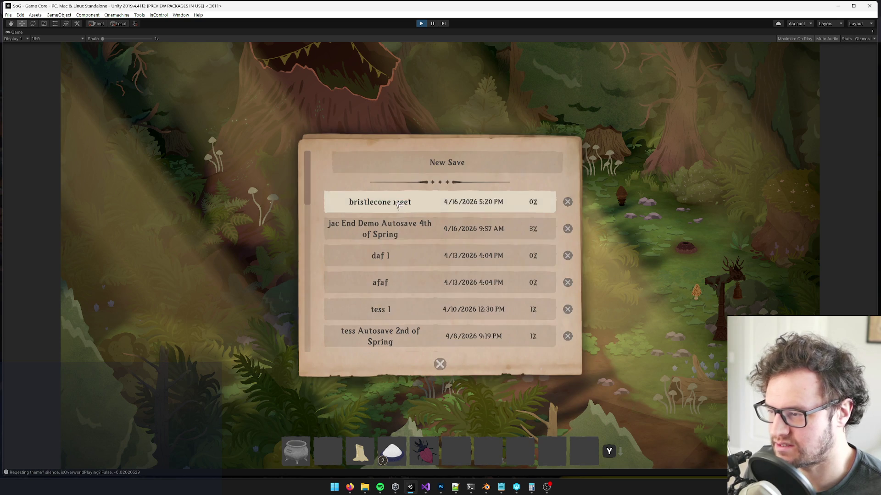
left_click(398, 205)
left_click(373, 311)
left_click(445, 207)
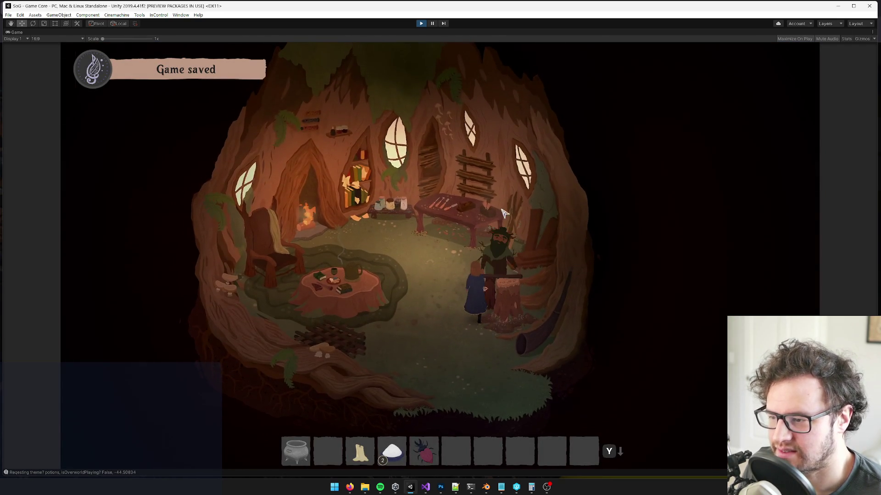
Finish the dialogue to get the flute, play it with R to see the tutorial, then stop Play mode.
left_click(415, 184)
left_click(418, 185)
left_click(427, 229)
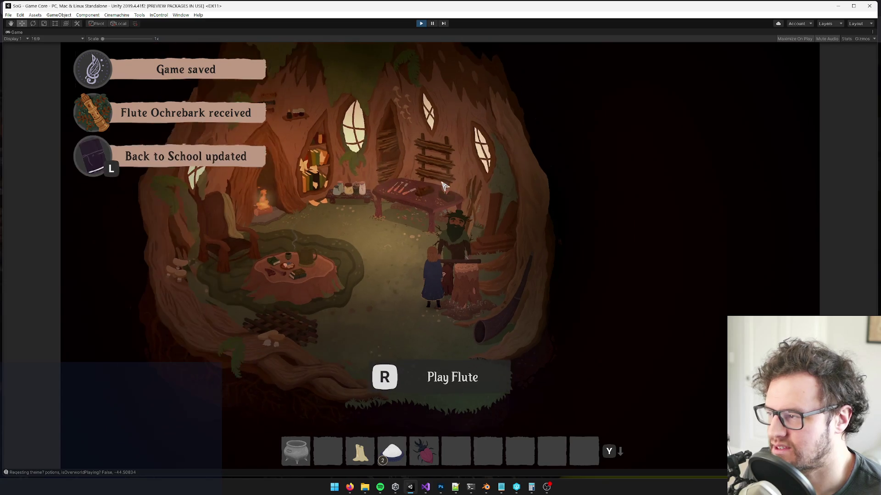
key("r")
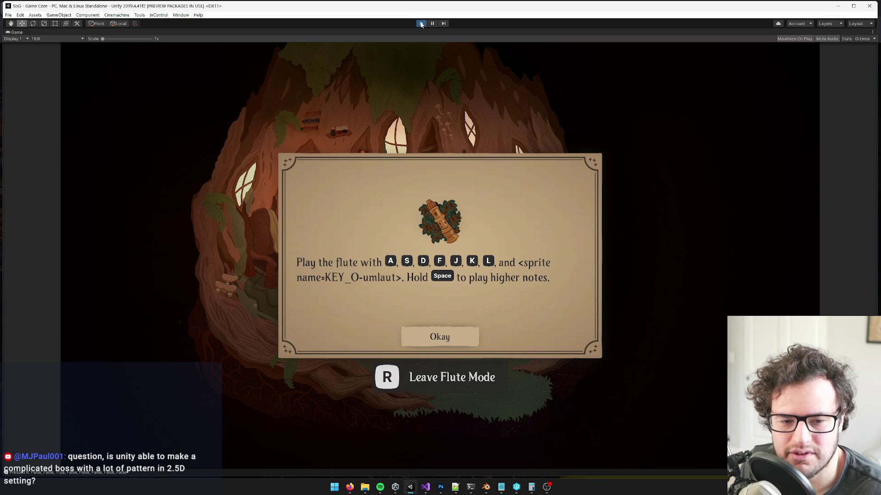
left_click(421, 24)
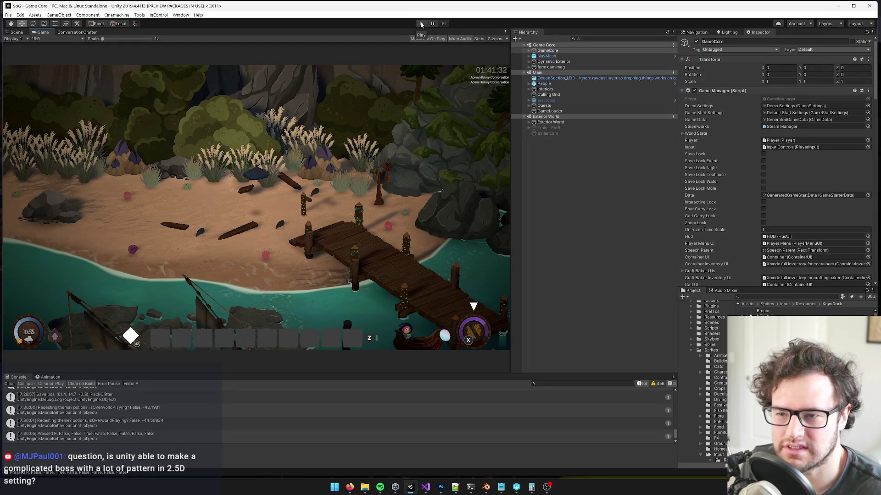
Select OceanSection_LD0 and then People in the Hierarchy, then switch to the Trello card in Firefox.
left_click(557, 78)
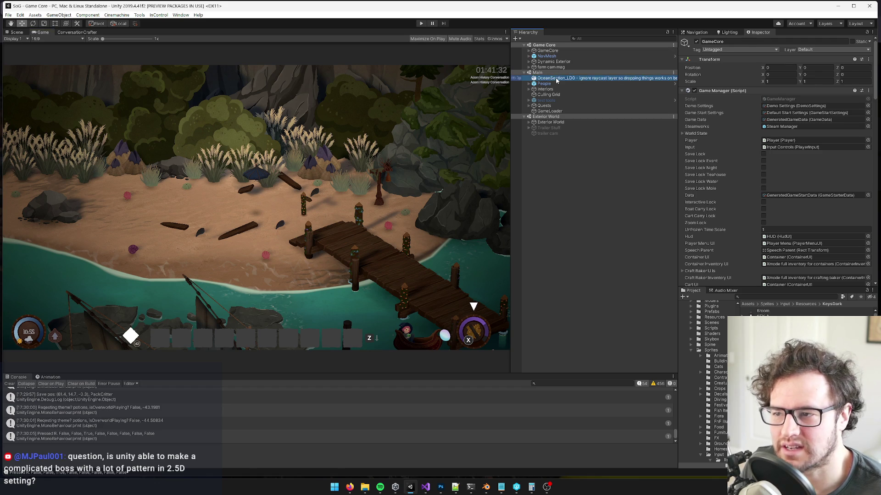
left_click(557, 85)
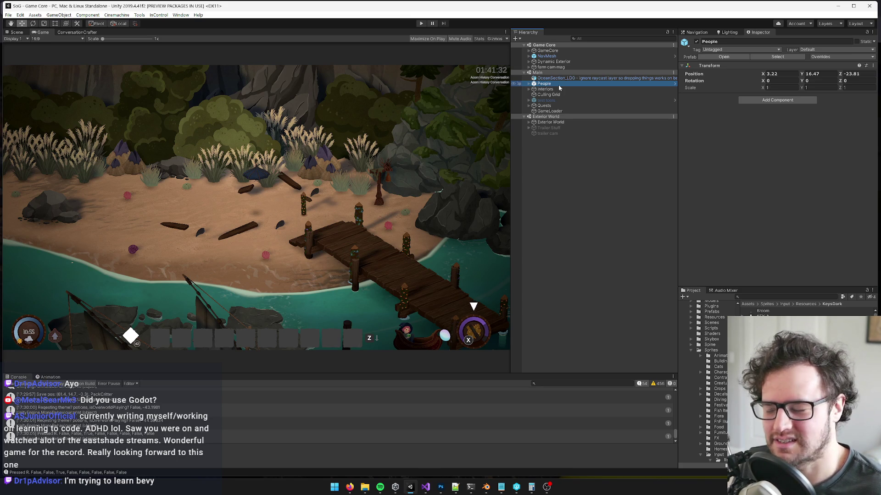
left_click(349, 488)
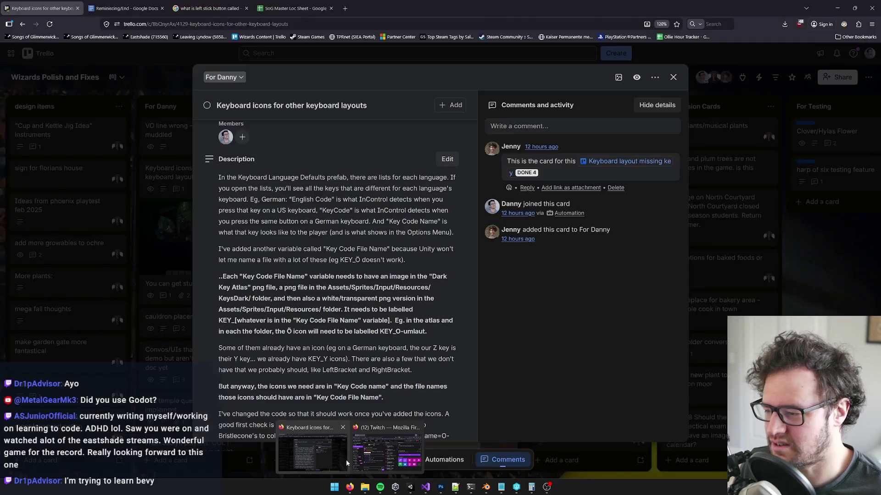
Switch from the Trello card back to the Unity Editor with Alt+Tab.
key("alt+Tab")
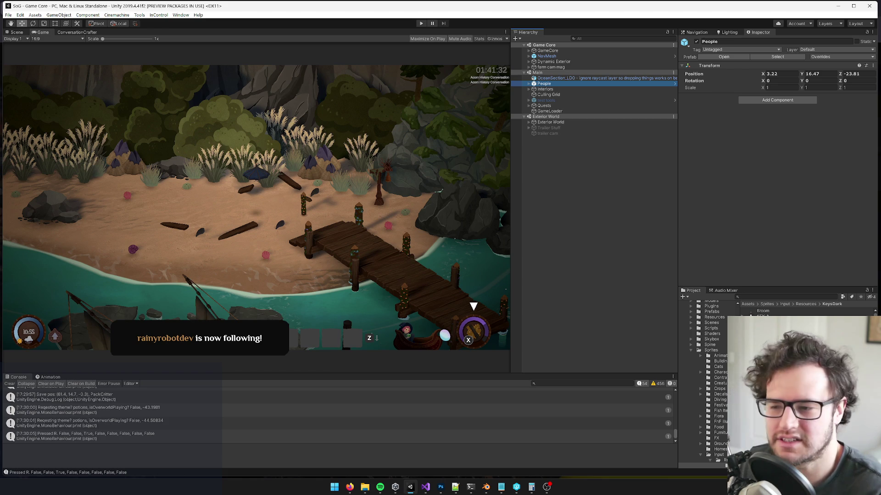
Select the KEY_A sprite in the KeysDark folder to view its import settings in the Inspector.
left_click(282, 189)
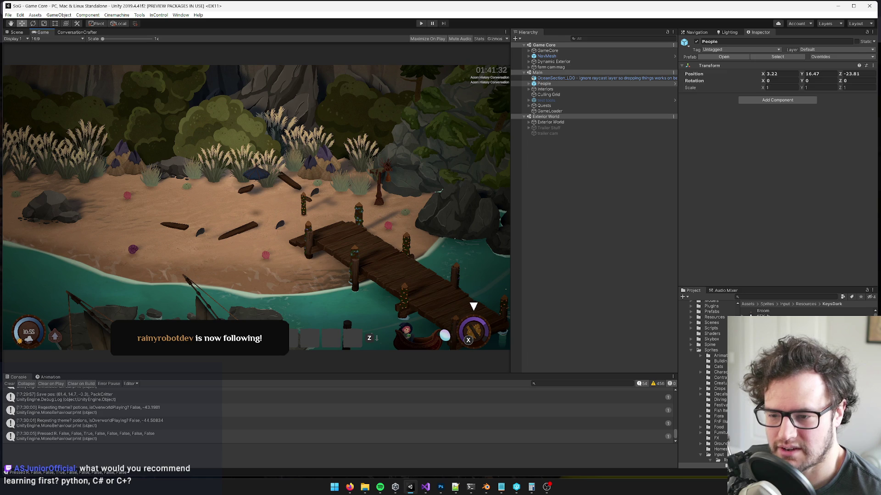
left_click(762, 316)
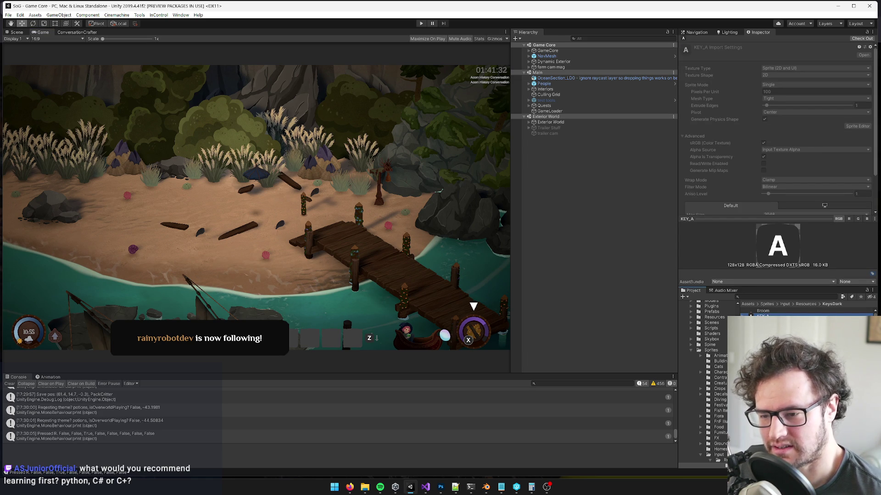
Preview the KEY_A image, then reveal the KEY_A file with Show in Explorer.
double_click(761, 316)
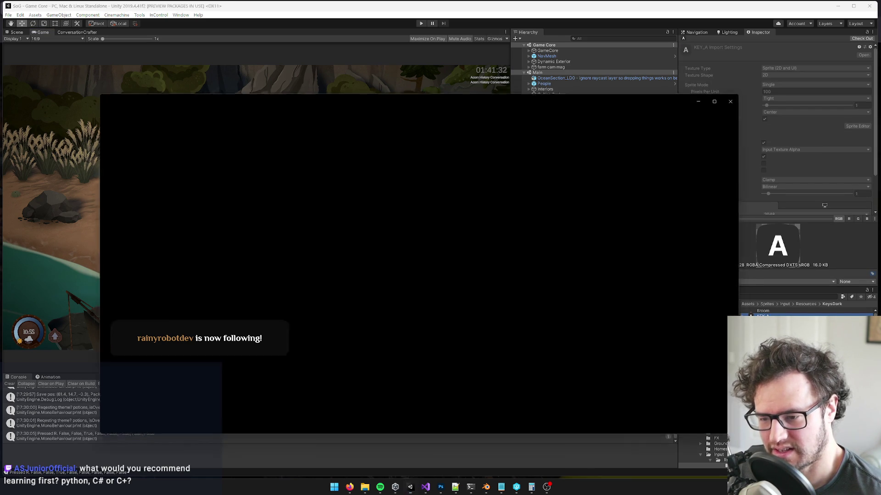
left_click(736, 98)
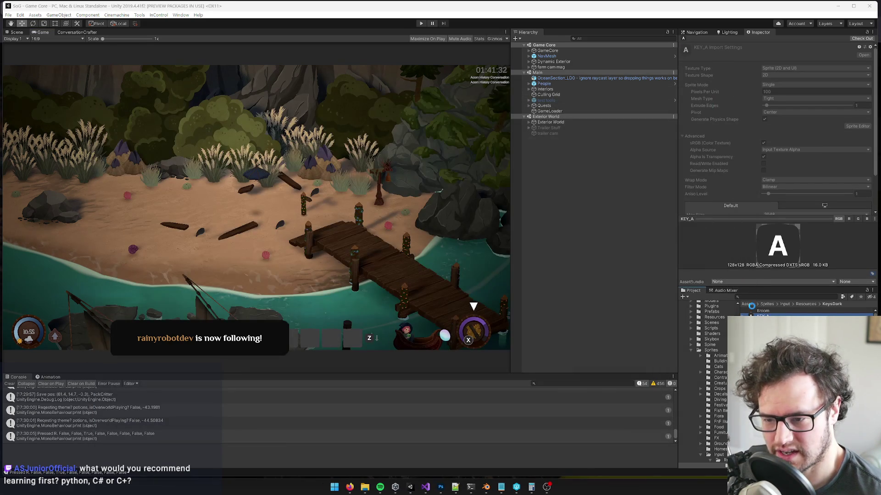
right_click(753, 83)
left_click(797, 110)
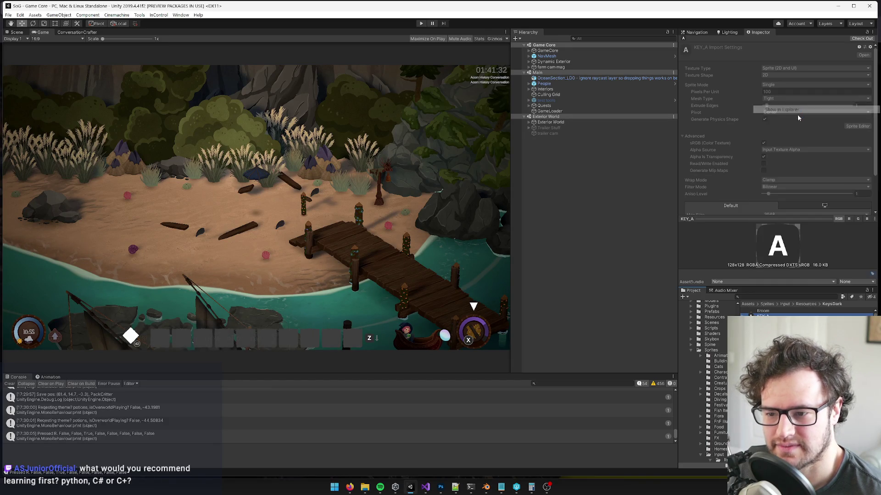
Bring the KeysDark File Explorer window to the front from the taskbar.
left_click(763, 312)
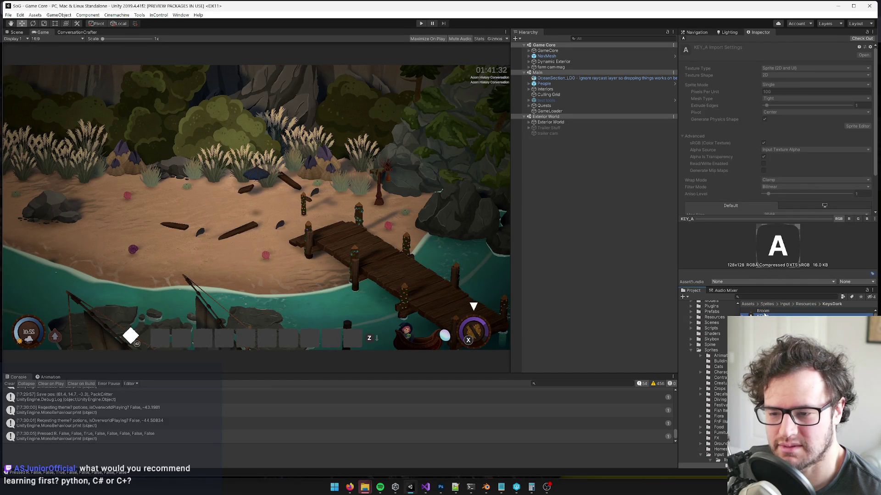
left_click(763, 311)
mouse_move(365, 488)
left_click(406, 460)
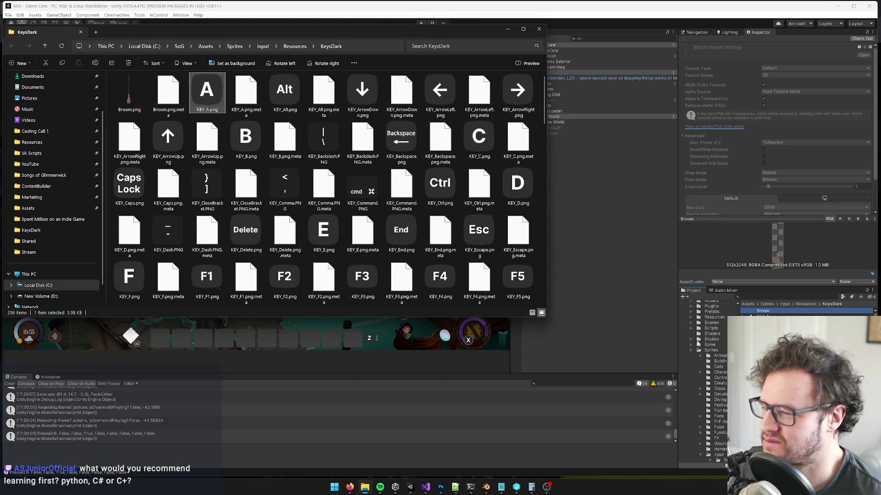
Reveal KEY_A in Explorer again, then move the KeysDark window and drag it taller.
left_click(674, 335)
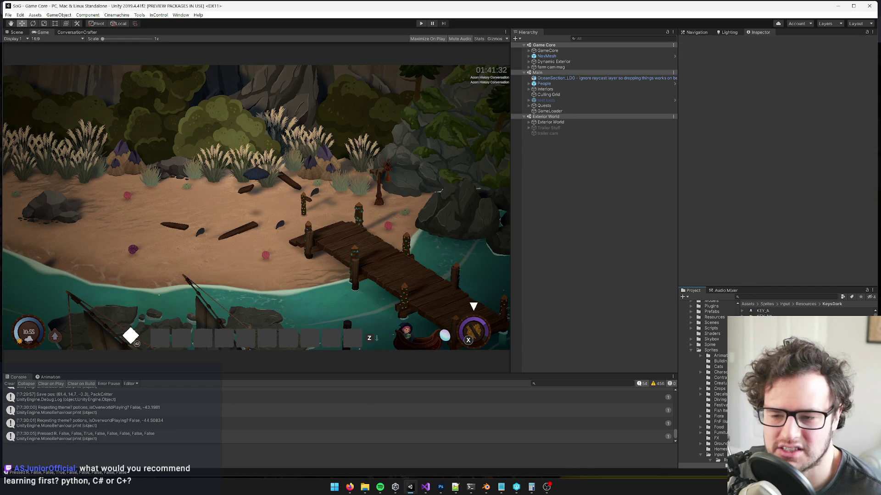
left_click(763, 311)
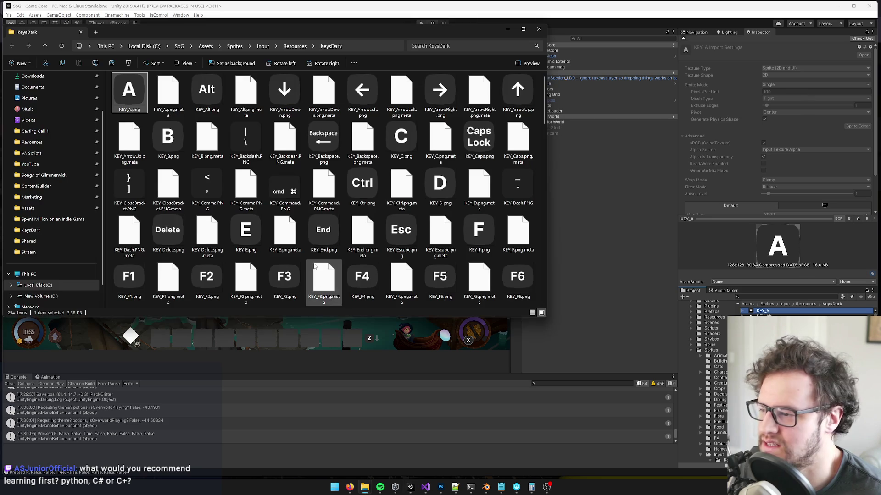
mouse_move(282, 25)
left_mouse_down()
mouse_move(422, 105)
mouse_move(513, 60)
left_mouse_up()
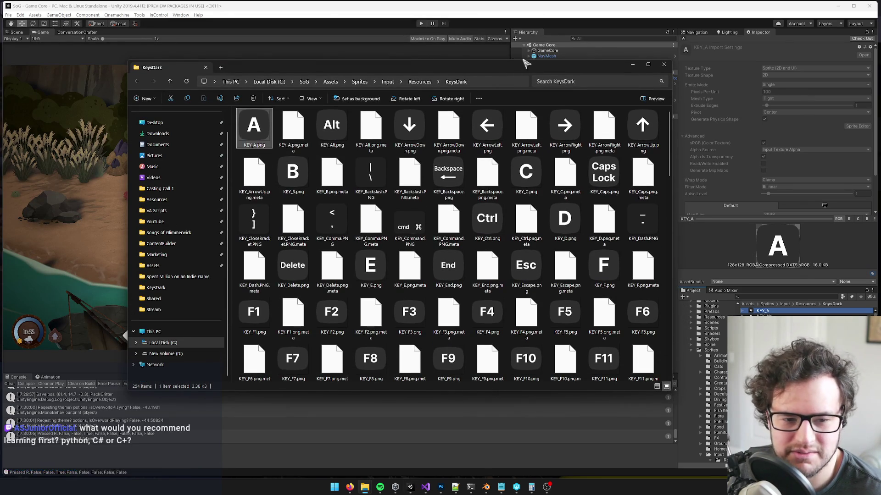
left_click_drag(482, 391, 478, 429)
left_click_drag(421, 65, 399, 66)
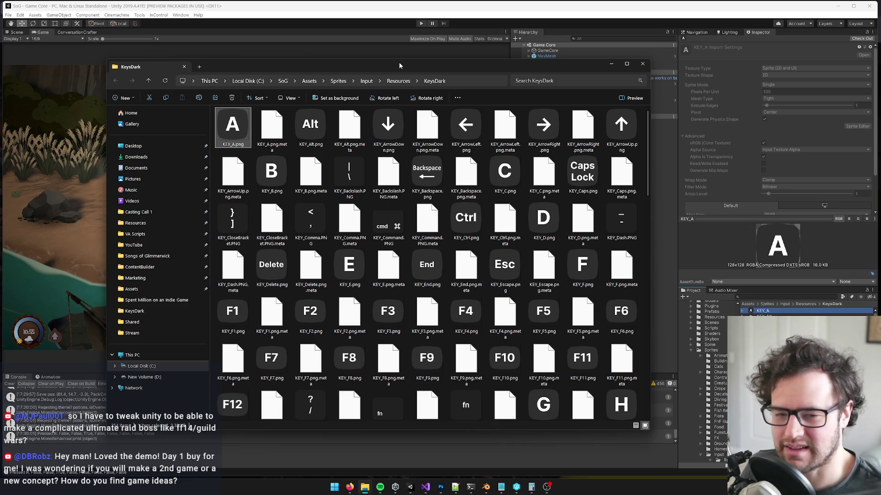
Nudge the KeysDark folder window slightly upward.
left_click_drag(398, 62, 403, 40)
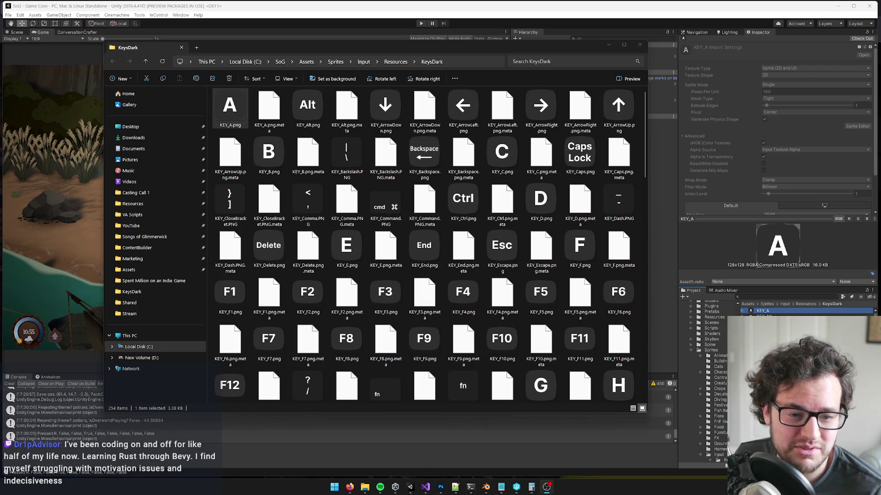
Reposition the KeysDark folder window alongside Photoshop.
left_click_drag(441, 48, 495, 50)
left_click(439, 488)
key("alt+Tab")
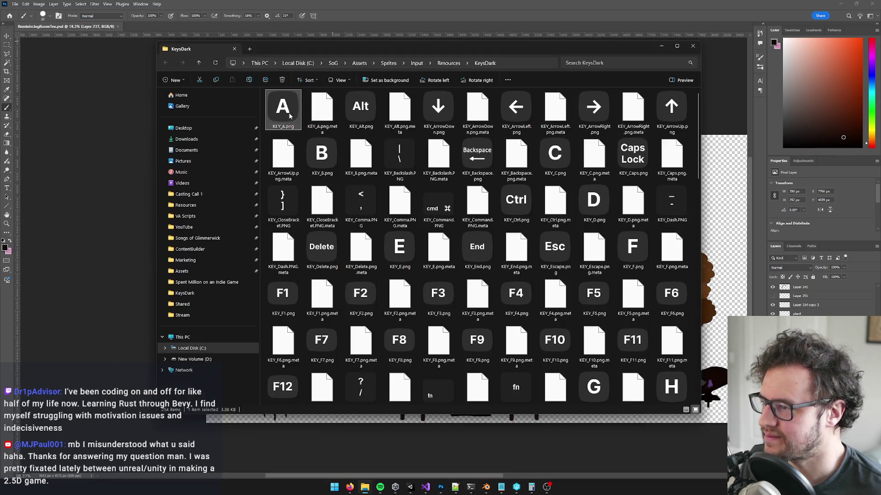
left_click_drag(339, 47, 312, 53)
Browse the KeysDark files, selecting XB1_LeftBumper.psd and XB1_RightTrigger.psd.
scroll(559, 254, "down", 15)
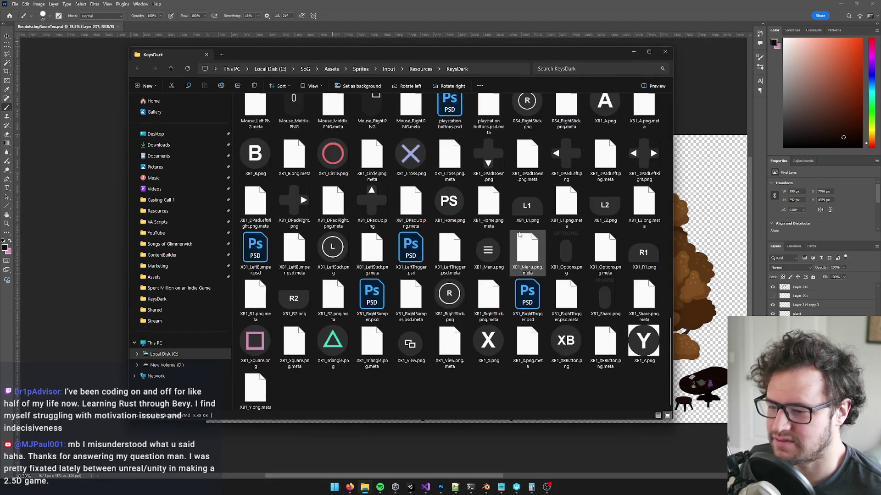
left_click(255, 252)
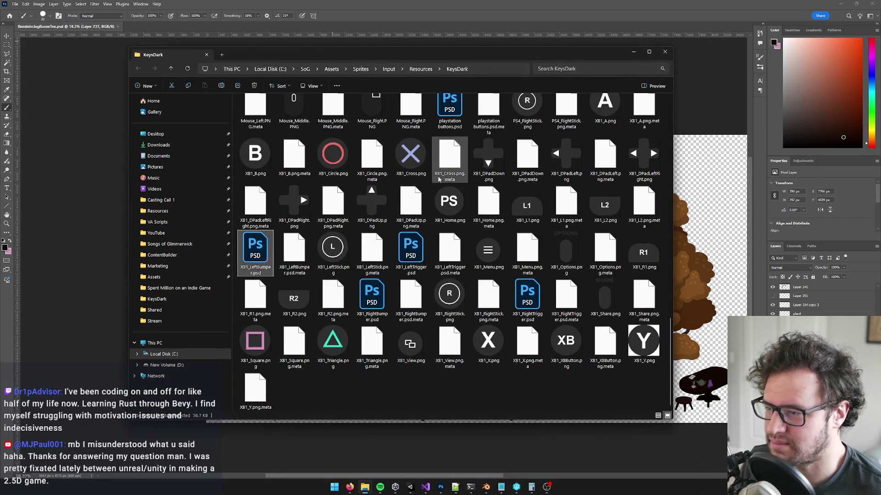
scroll(462, 162, "up", 2)
scroll(462, 161, "up", 5)
scroll(464, 179, "down", 7)
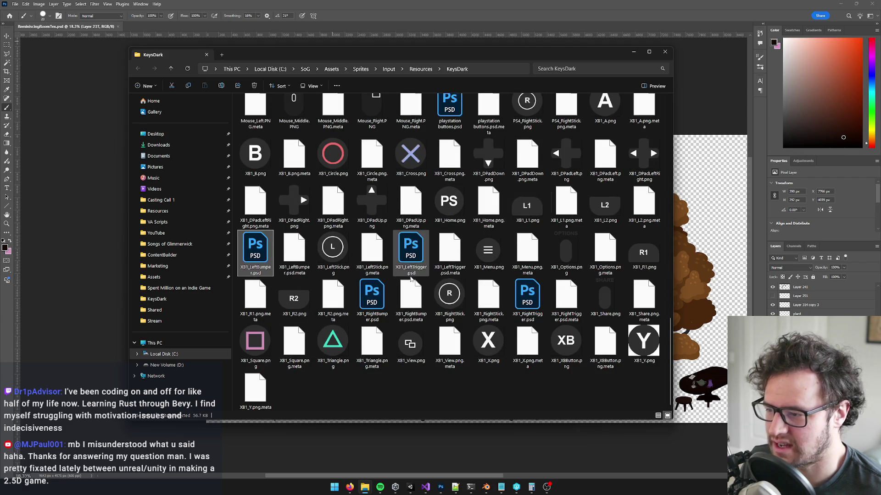
scroll(527, 295, "up", 10)
scroll(531, 304, "down", 6)
scroll(532, 304, "down", 5)
left_click(528, 298)
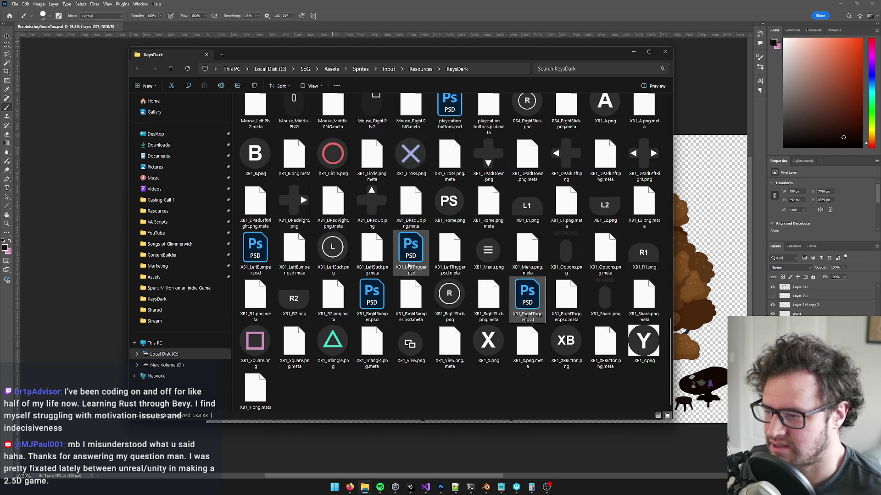
scroll(527, 307, "up", 10)
scroll(523, 310, "up", 5)
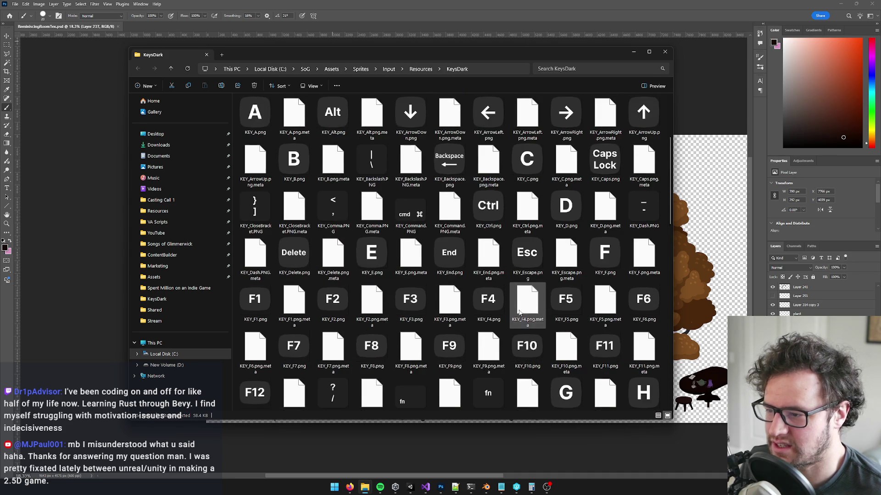
scroll(502, 249, "down", 15)
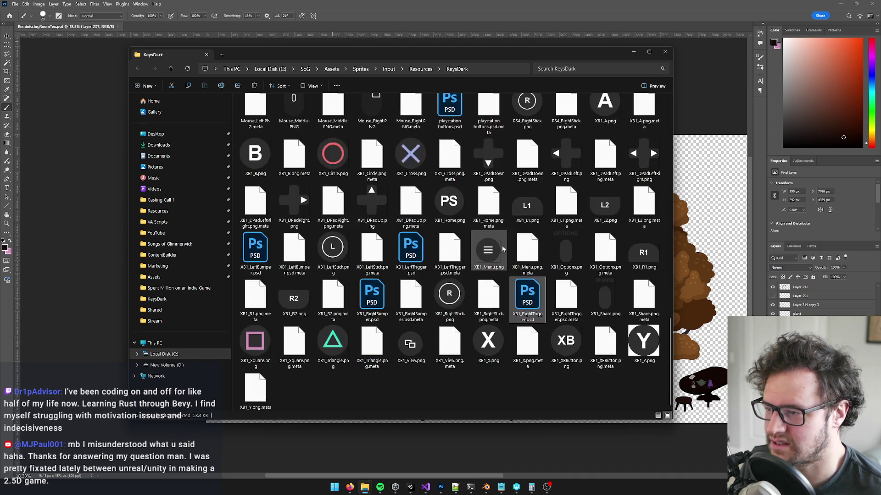
Go up to the parent Resources folder and scroll through its files.
left_click(420, 68)
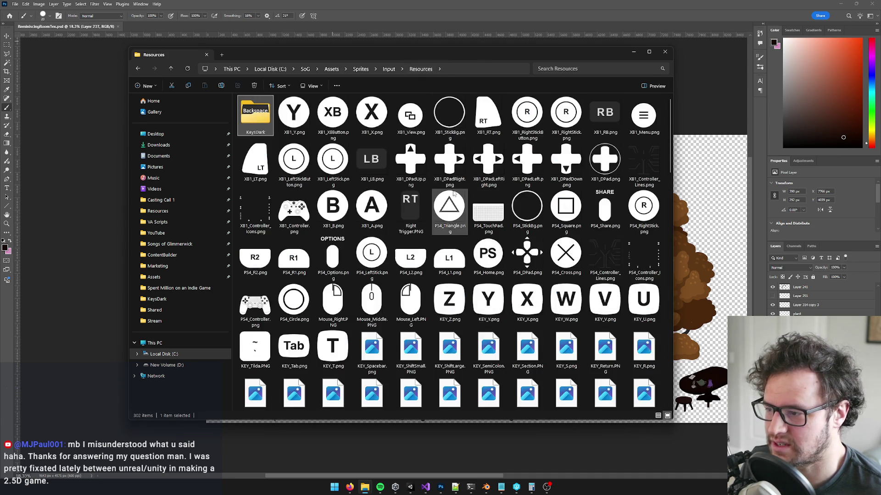
scroll(456, 200, "down", 10)
scroll(457, 201, "down", 2)
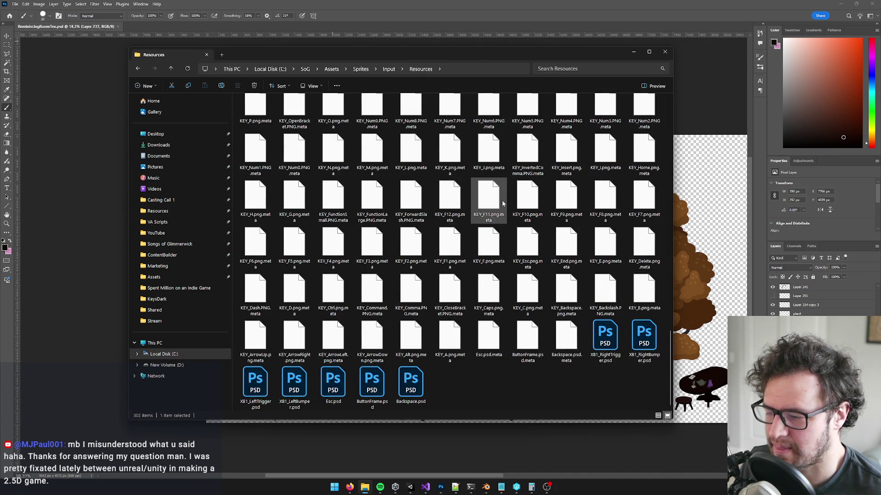
scroll(456, 197, "up", 12)
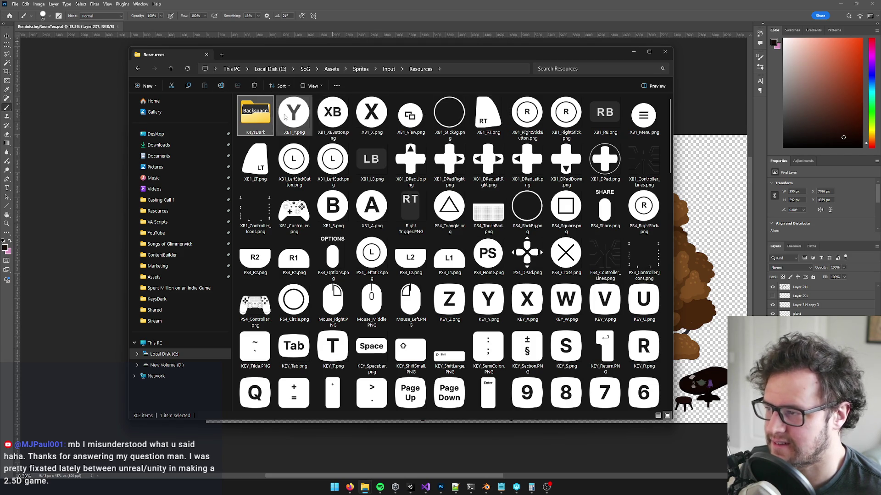
Open KeysDark, preview KEY_A.png, and drag it into Photoshop as a new document.
double_click(255, 126)
double_click(252, 115)
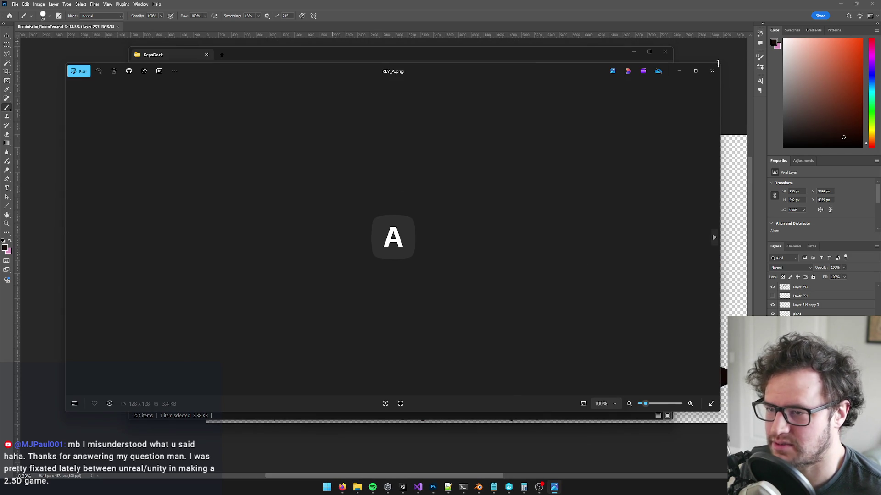
left_click(711, 54)
mouse_move(200, 43)
left_mouse_down()
mouse_move(167, 11)
mouse_move(168, 21)
left_mouse_up()
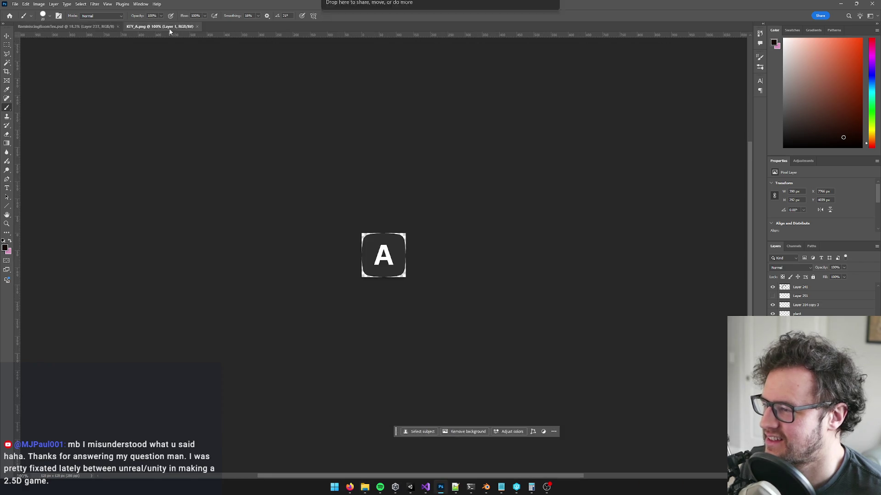
Open playstation buttons.psd in Photoshop to look at it, then close it.
scroll(400, 231, "up", 3)
key("alt+Tab")
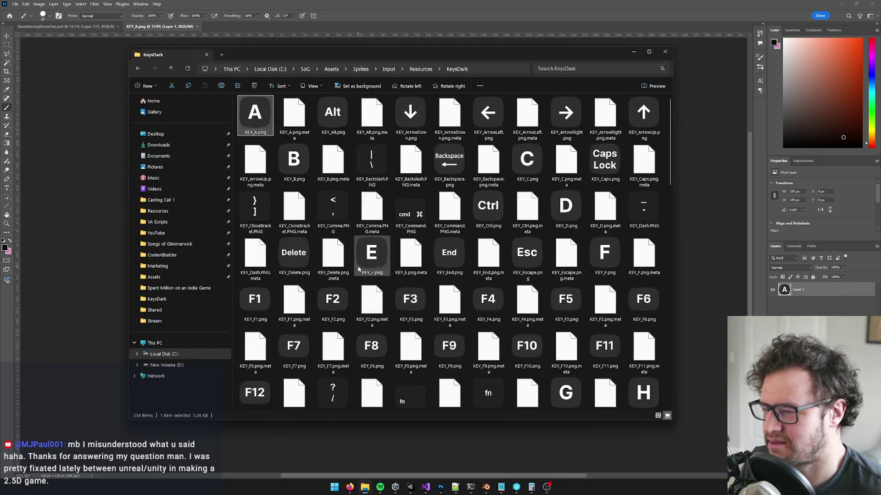
scroll(445, 293, "down", 5)
scroll(444, 292, "down", 10)
scroll(460, 350, "up", 5)
scroll(460, 351, "down", 5)
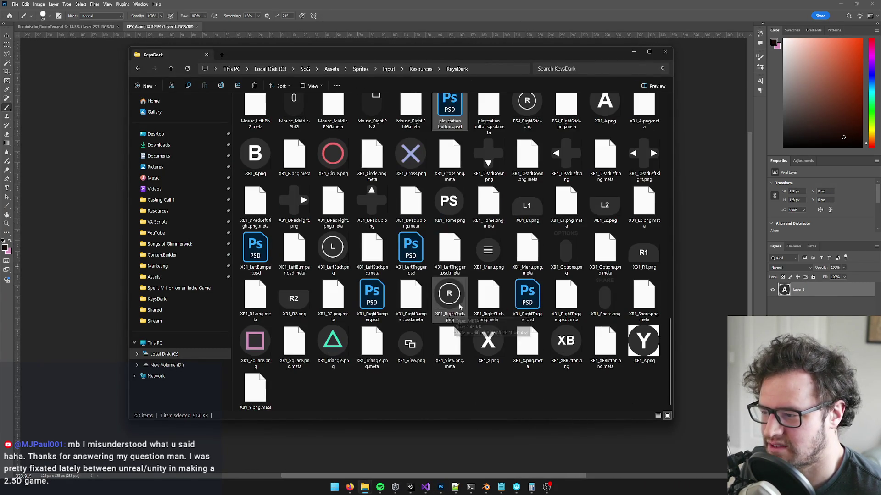
left_click(256, 248)
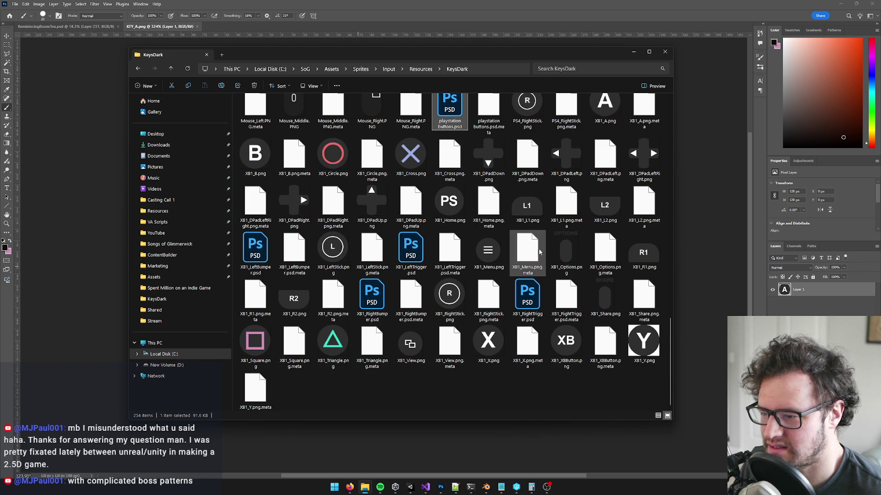
scroll(541, 257, "up", 2)
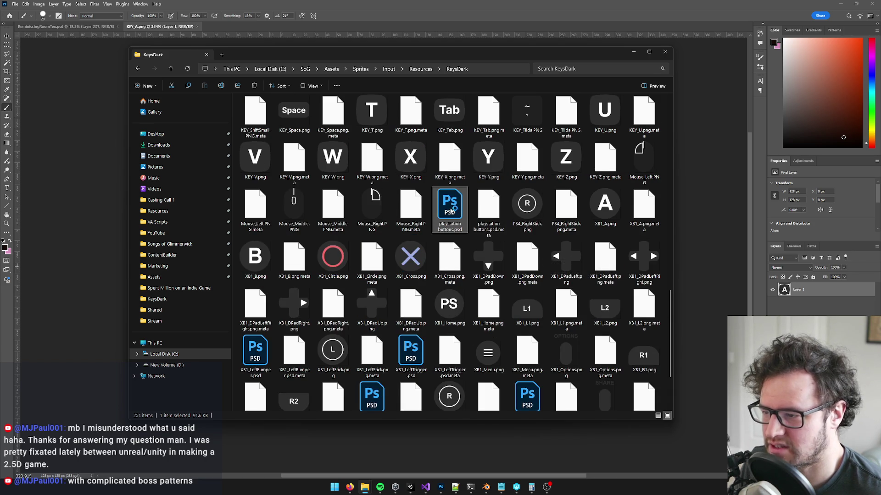
double_click(450, 207)
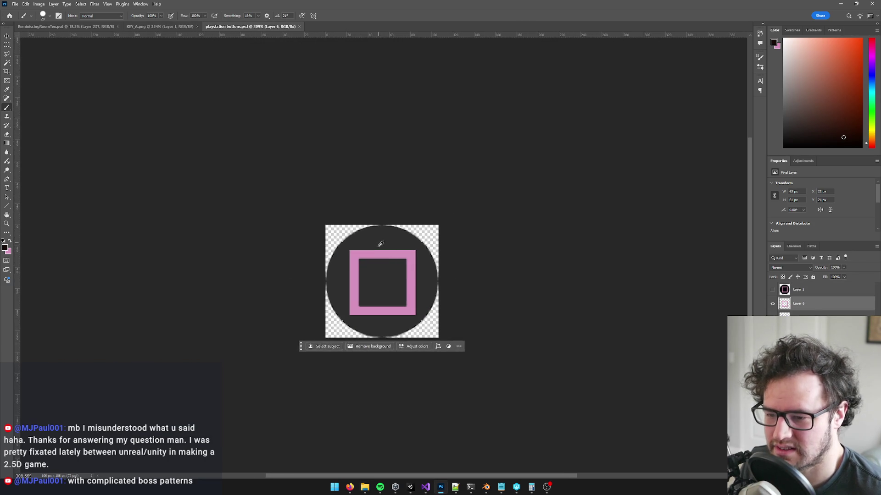
key("alt+Tab")
scroll(528, 236, "up", 10)
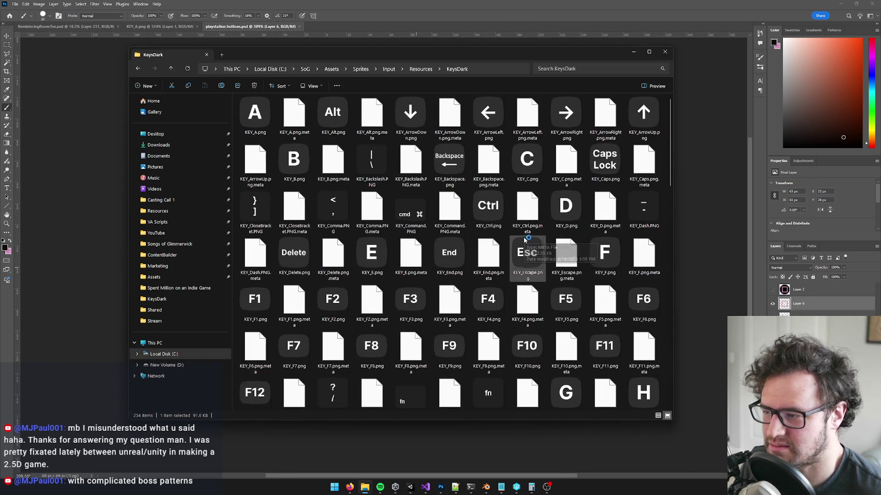
key("alt+Tab")
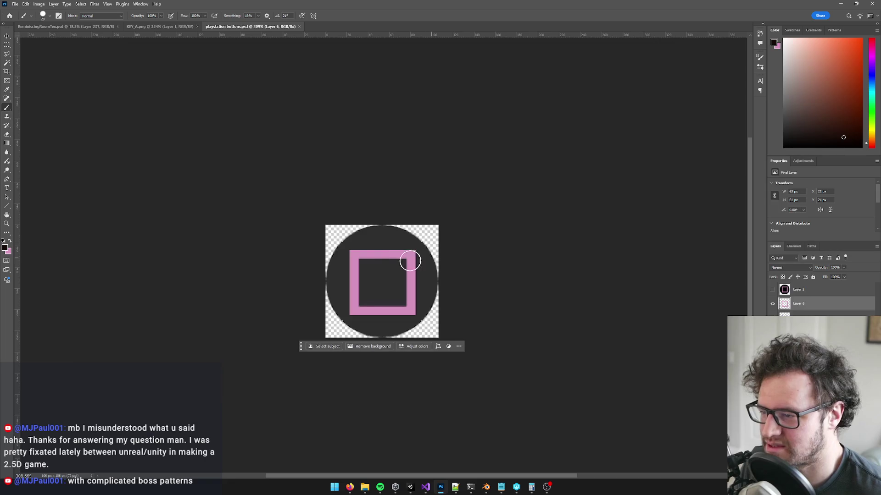
left_click(300, 28)
Zoom into the KEY_A.png key sprite in Photoshop.
scroll(318, 201, "up", 1)
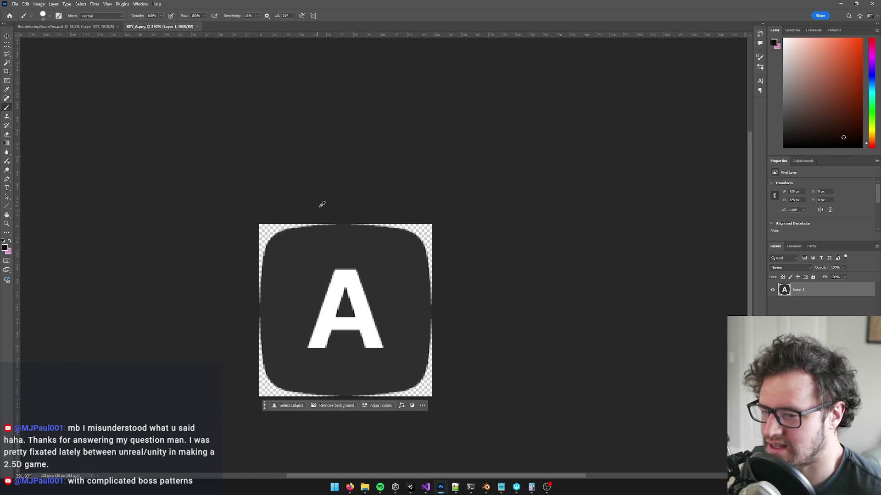
scroll(394, 179, "up", 1)
scroll(398, 158, "up", 2)
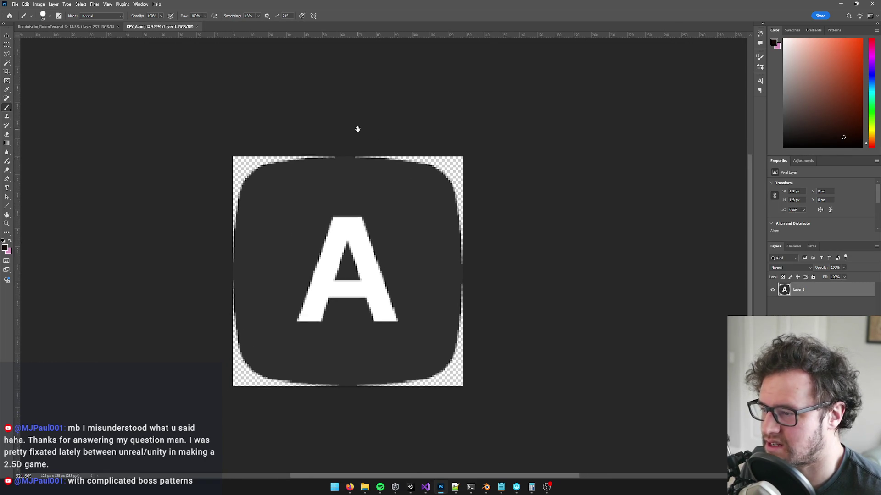
left_click(15, 4)
Save KEY_A as KEY_template.png with default PNG options, then add a new empty layer.
left_click(52, 94)
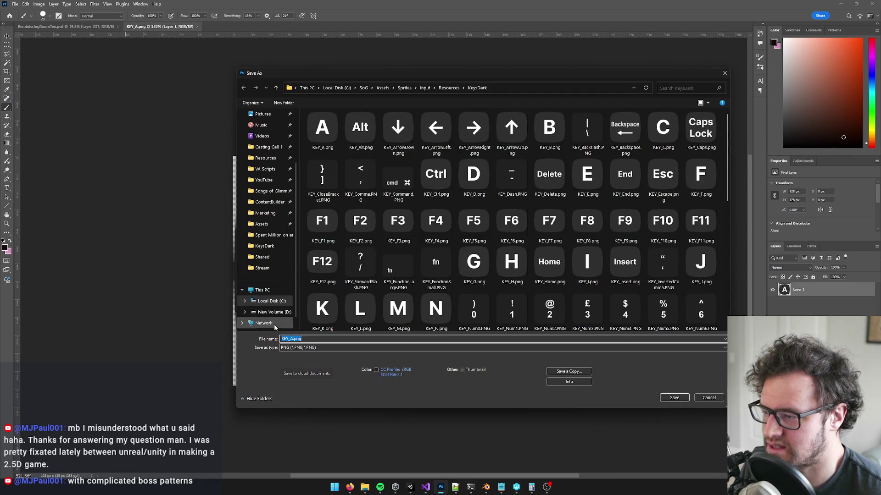
double_click(291, 339)
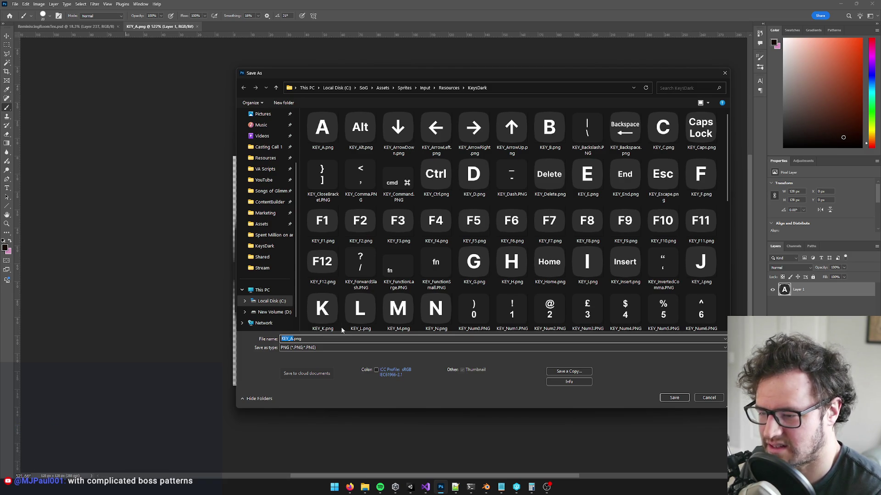
type("KEY_template")
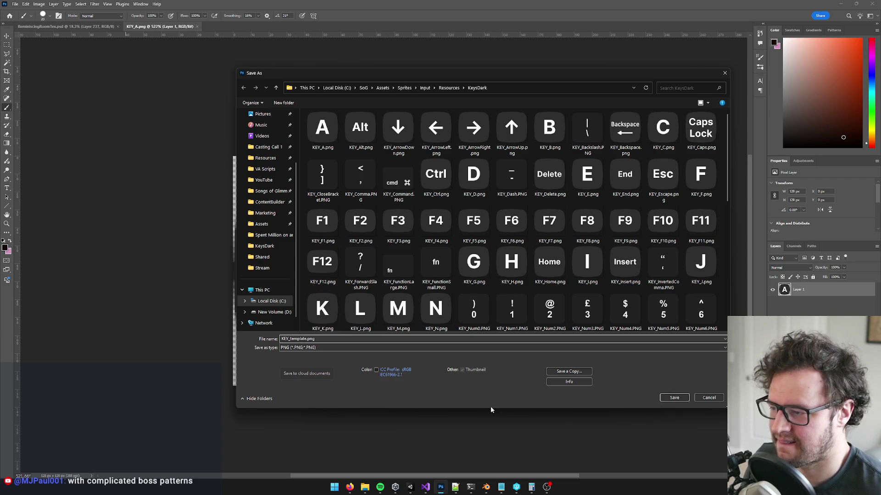
left_click(681, 399)
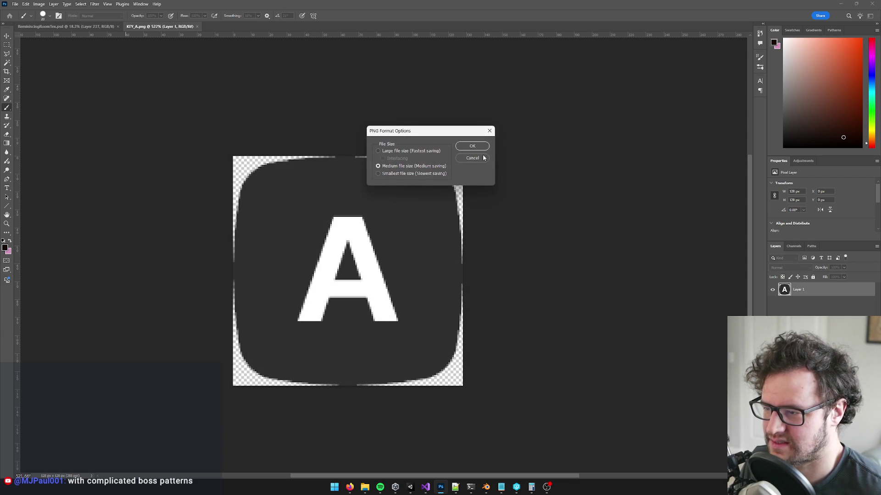
left_click(471, 146)
key("ctrl+shift+alt+n")
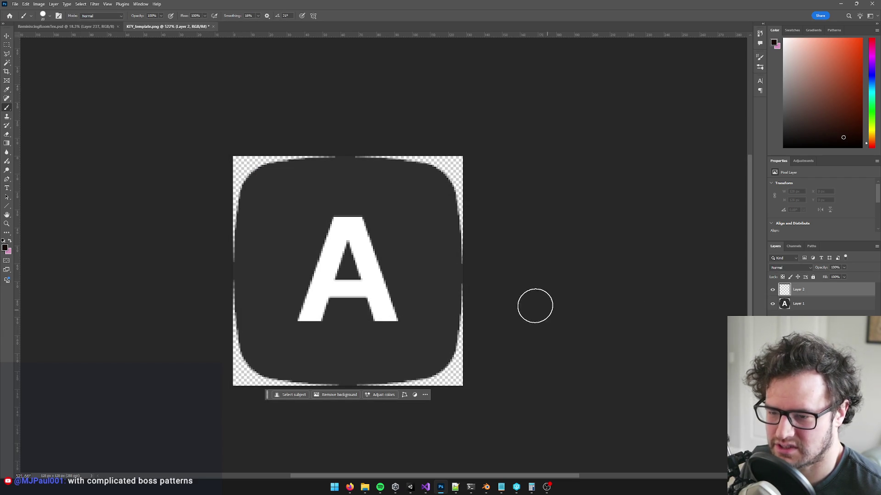
key("t")
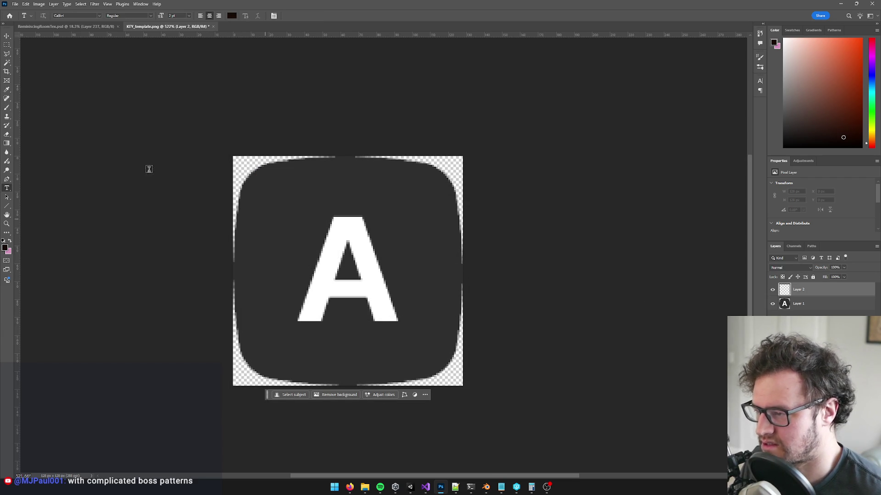
Set the foreground colour to white.
left_click(4, 247)
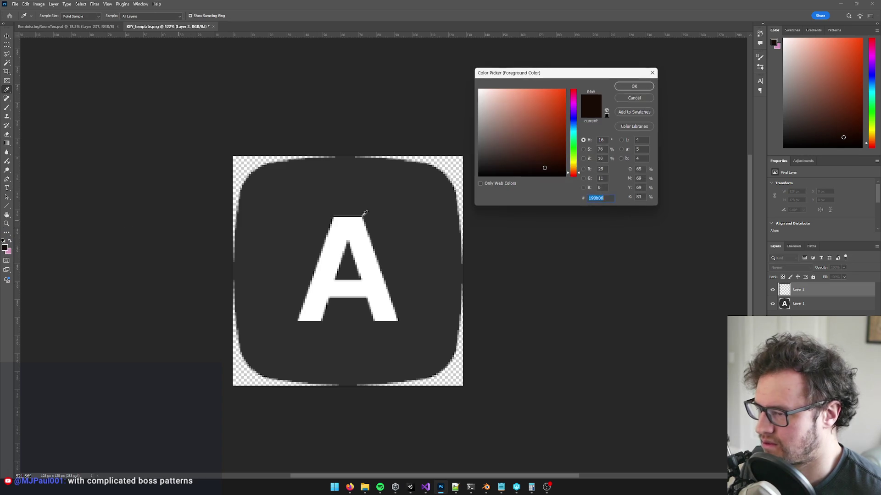
left_click(478, 86)
left_click(633, 86)
Type a 24 pt letter A and position it over the original A.
left_click(281, 279)
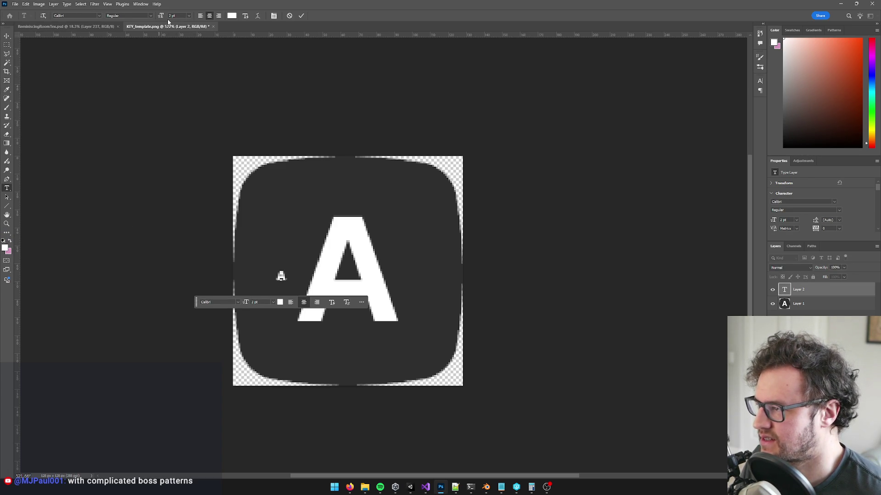
left_click(189, 16)
left_click(182, 116)
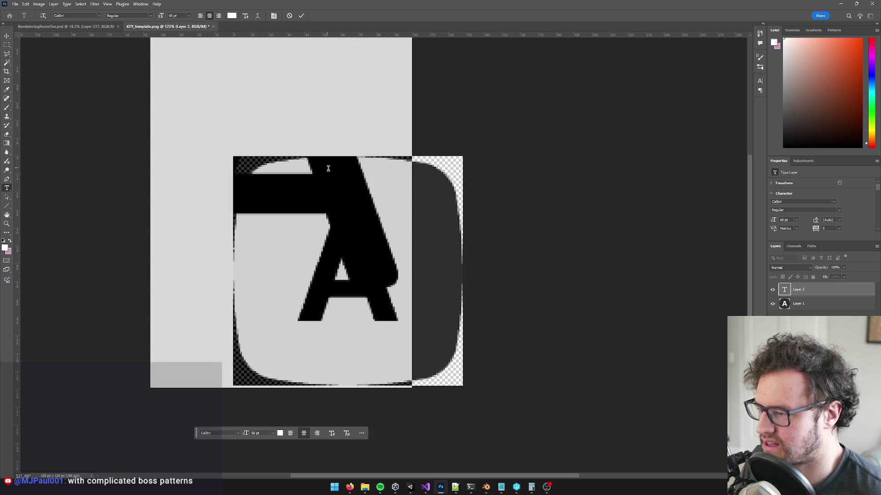
left_click(189, 16)
left_click(182, 86)
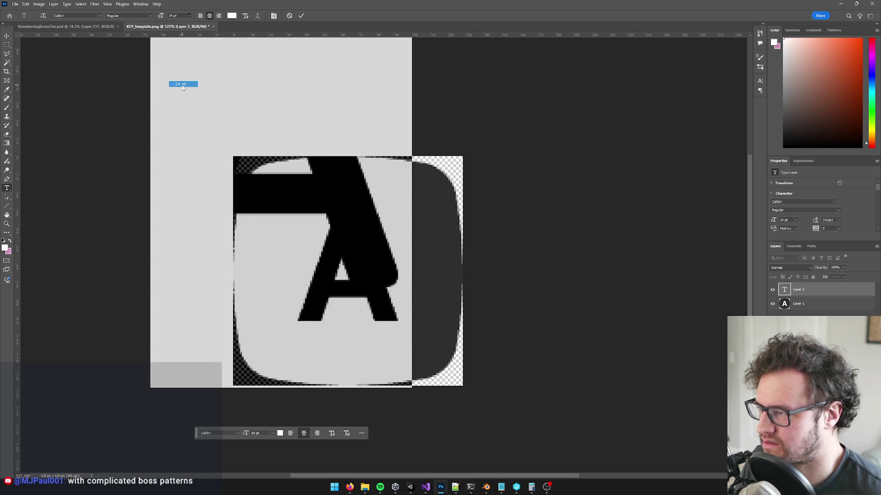
left_click(7, 36)
left_click_drag(324, 254, 361, 254)
key("Up")
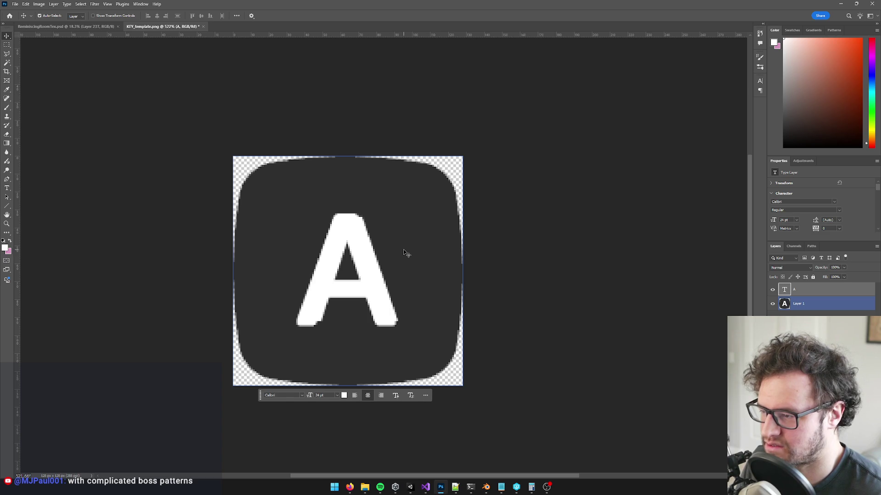
Toggle the text A and original A layers to compare, then select the original layer.
left_click(492, 251)
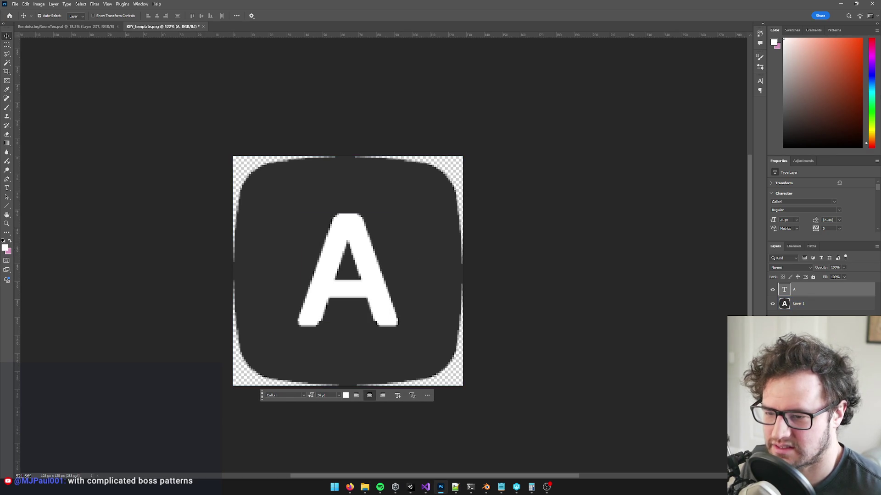
left_click(773, 290)
left_click(773, 303)
left_click(773, 304)
left_click(772, 290)
left_click(807, 303)
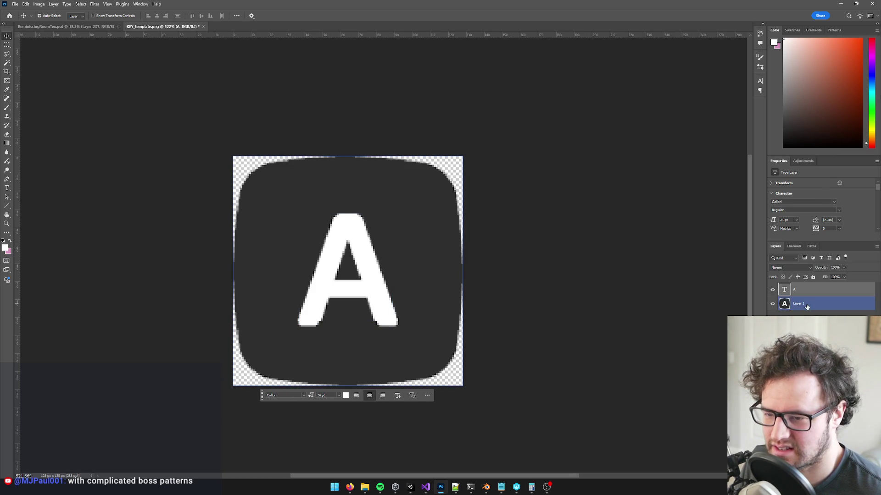
On a new layer, fill a square over the old A with the key's dark grey.
key("ctrl+shift+alt+n")
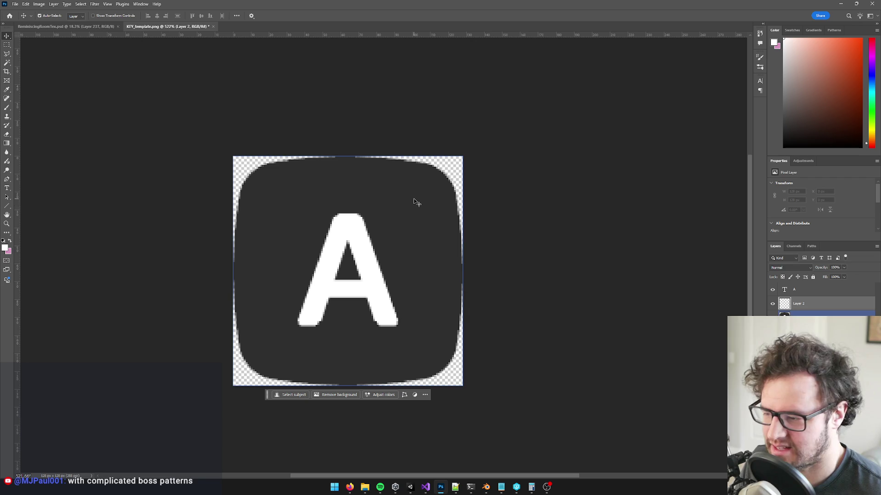
key("m")
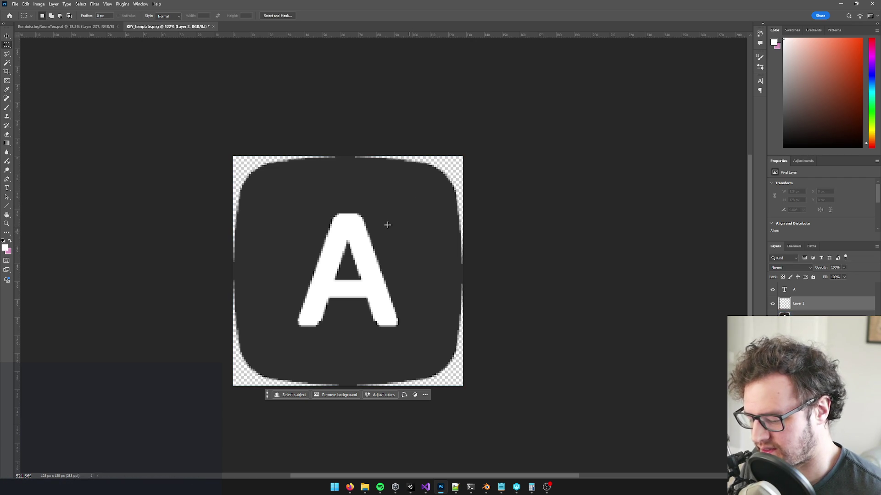
mouse_move(265, 186)
left_mouse_down()
mouse_move(328, 269)
mouse_move(425, 342)
left_mouse_up()
key("b")
left_click(415, 234, "alt")
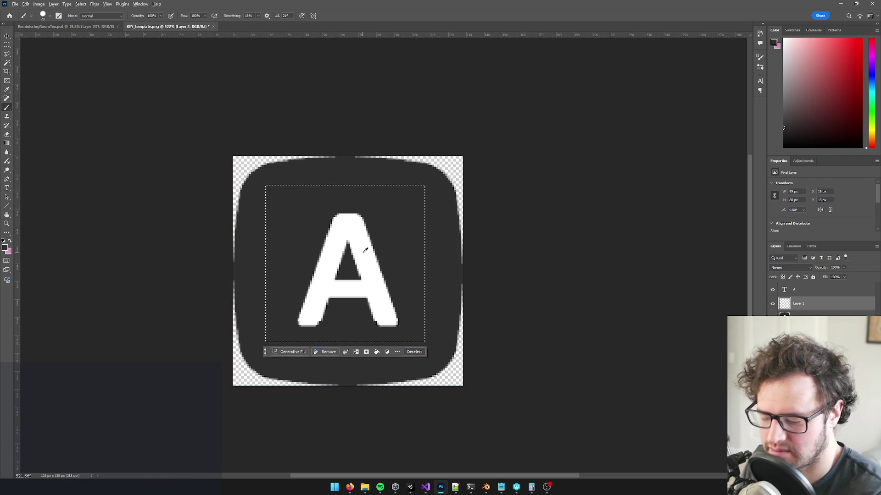
key("alt+BackSpace")
key("ctrl+d")
Toggle the text A and grey cover layers to check the result, then zoom out.
left_click(794, 291)
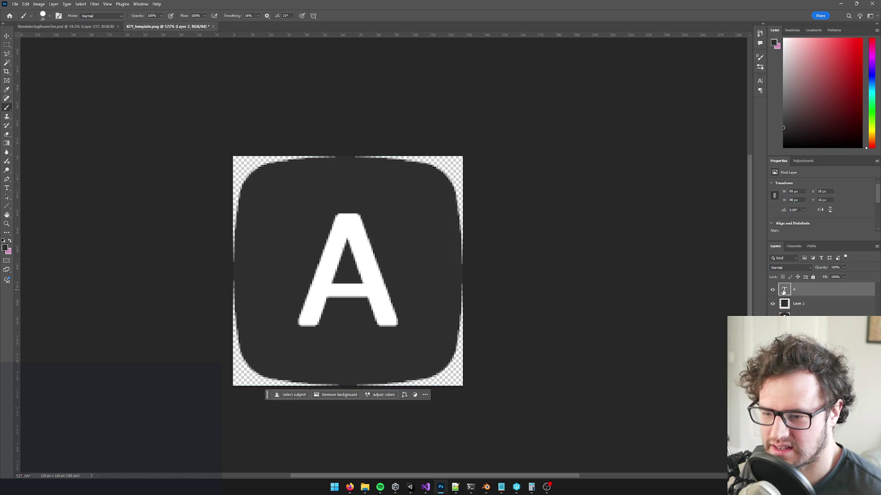
left_click(772, 290)
left_click(773, 290)
left_click(773, 304)
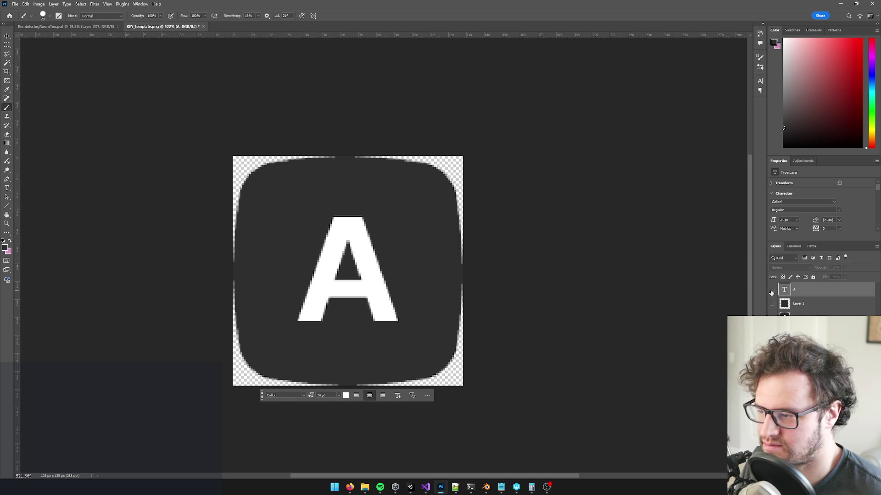
left_click(772, 290)
left_click(772, 304)
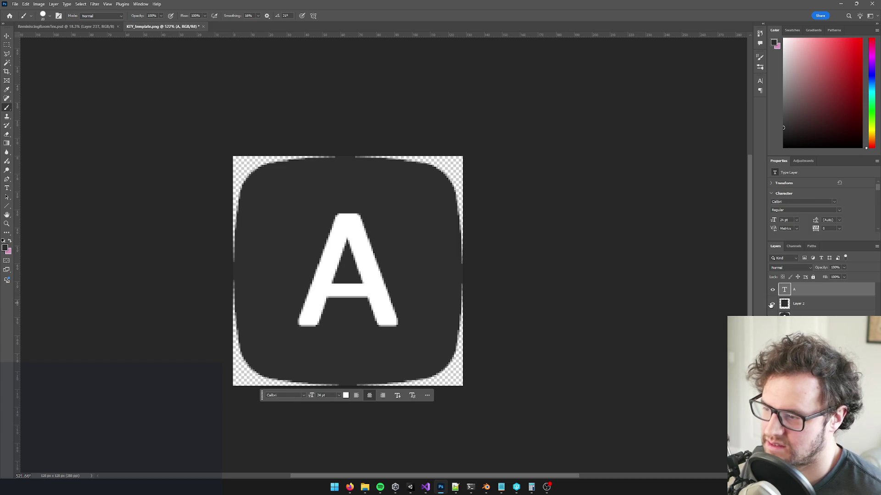
key("ctrl+minus")
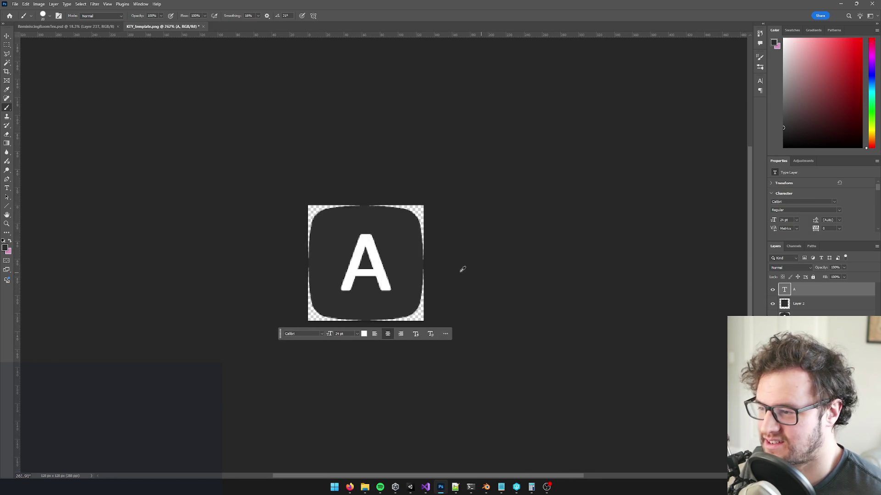
Select the A text and set its font style to Bold.
scroll(431, 267, "up", 2)
scroll(376, 255, "down", 1)
scroll(433, 232, "left", 1)
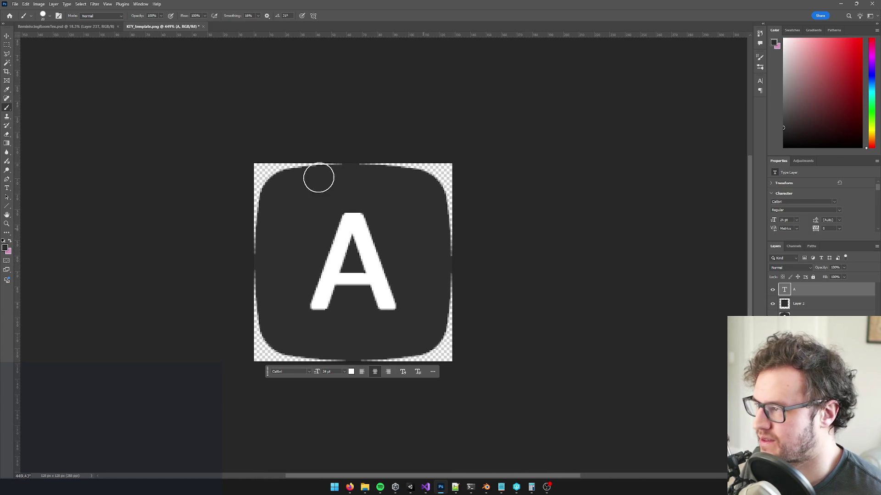
key("t")
double_click(386, 253)
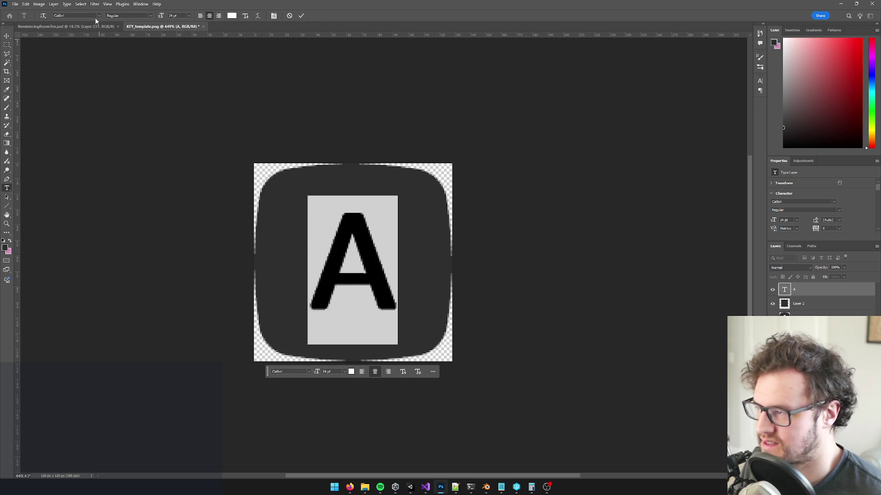
left_click(127, 15)
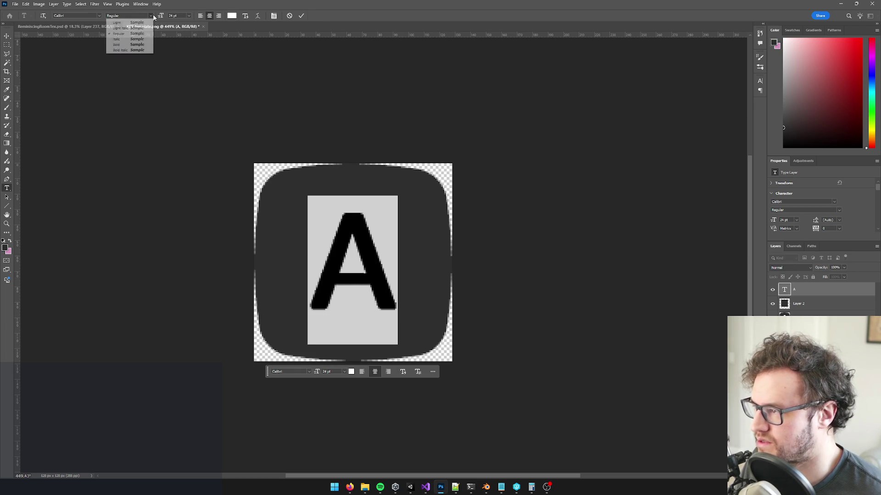
left_click(119, 44)
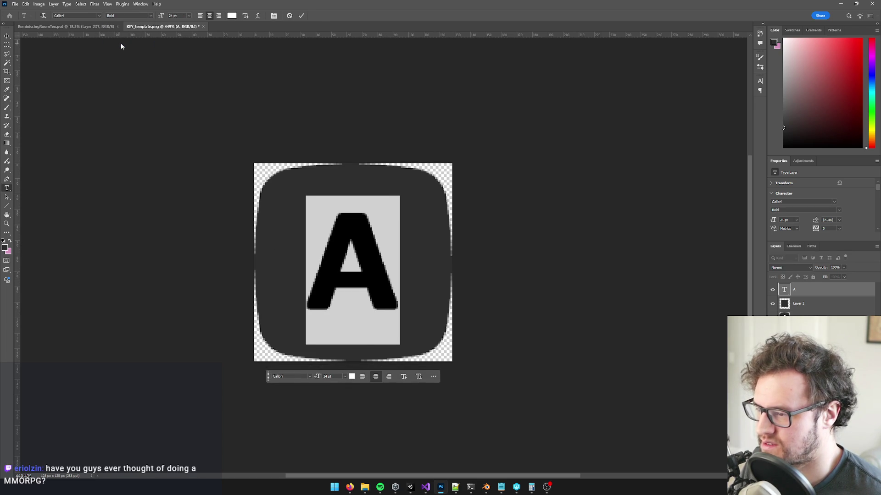
Change the letter A's font to Arial.
left_click(99, 16)
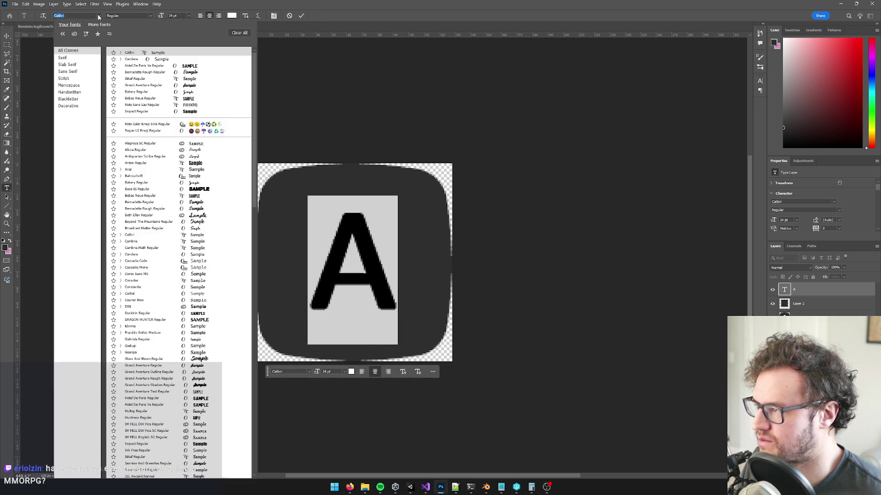
type("ari")
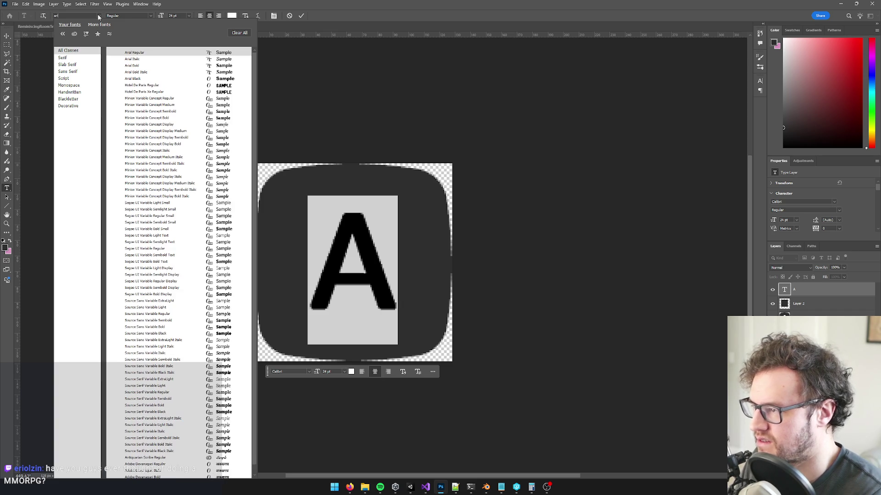
key("Return")
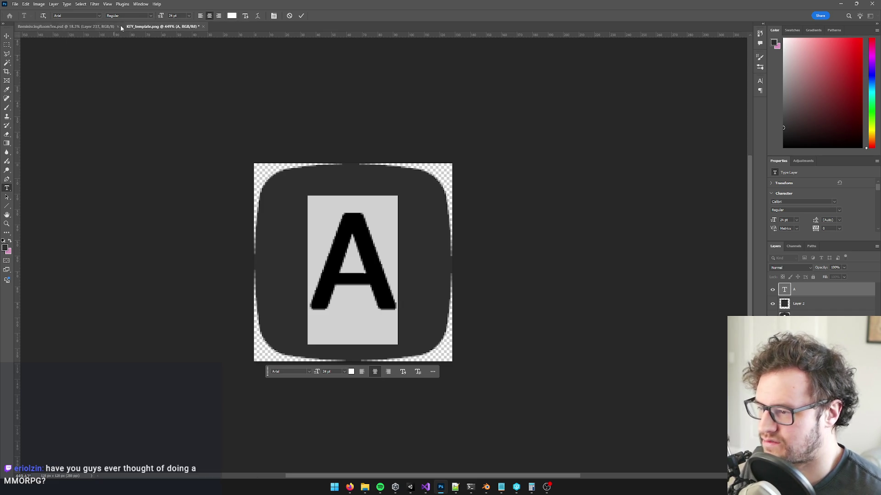
left_click(386, 266)
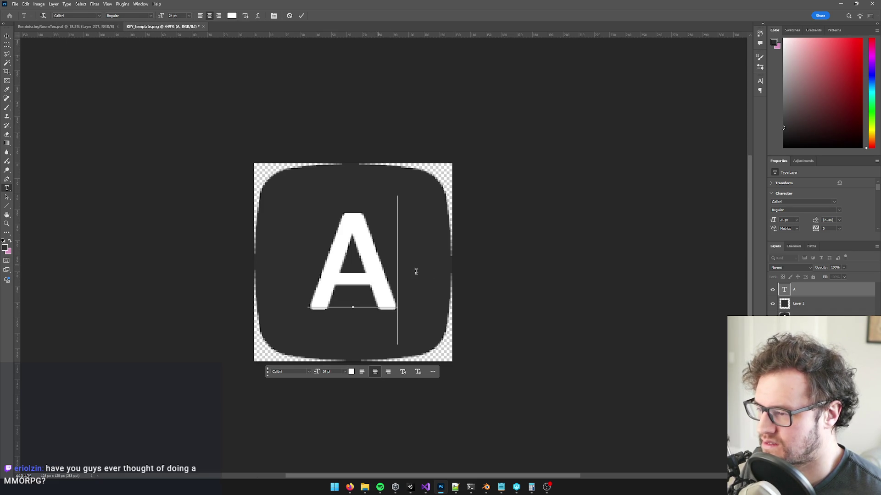
Search the font list for another font, then cancel without changing it.
key("ctrl+a")
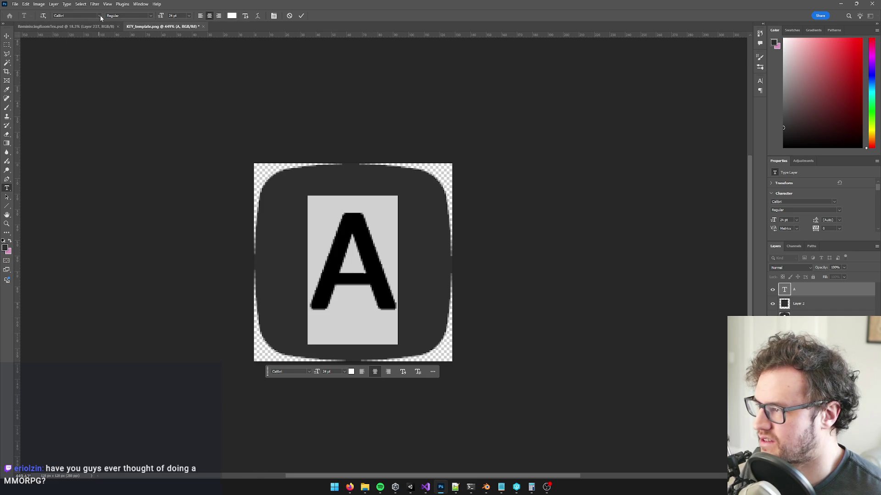
left_click(98, 15)
type("a")
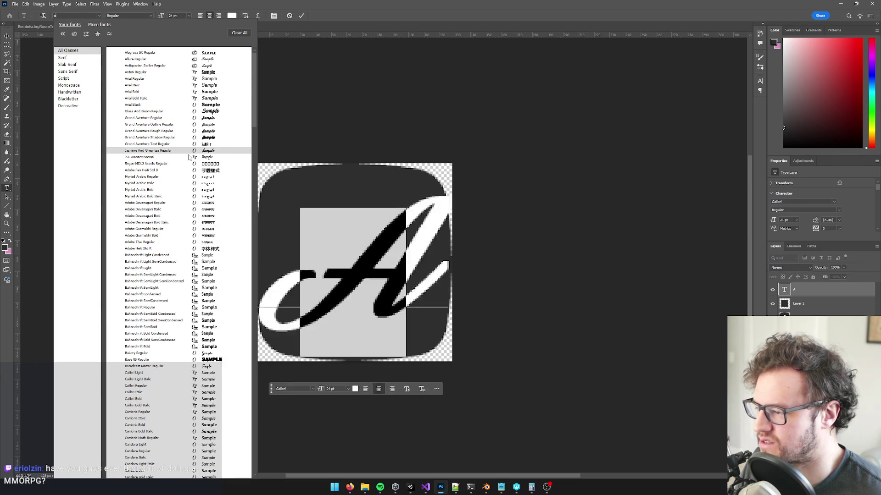
type("seri")
key("BackSpace")
key("BackSpace")
key("BackSpace")
type("rie")
key("BackSpace")
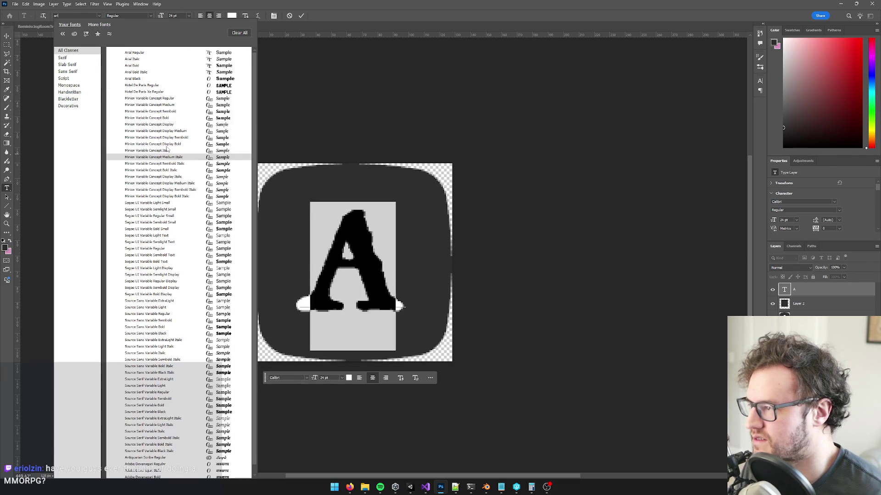
key("Escape")
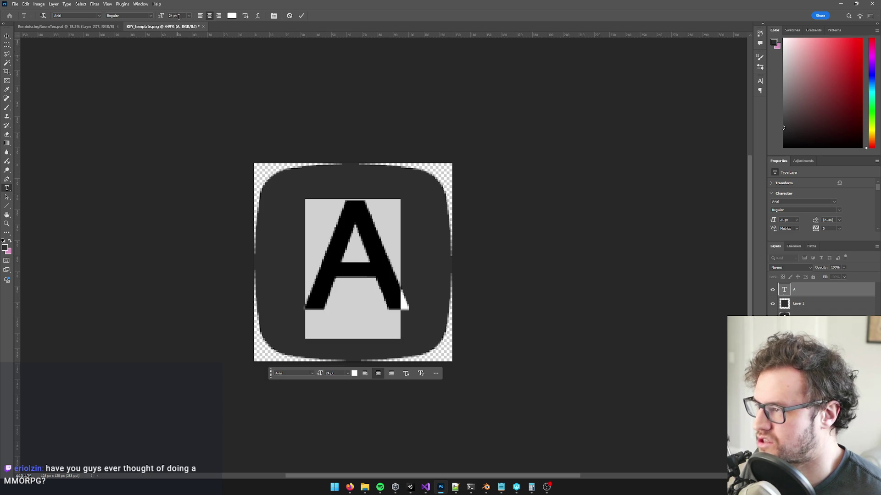
Reapply Bold to the Arial A and finish editing the text.
left_click(151, 17)
left_click(122, 36)
left_click(772, 290)
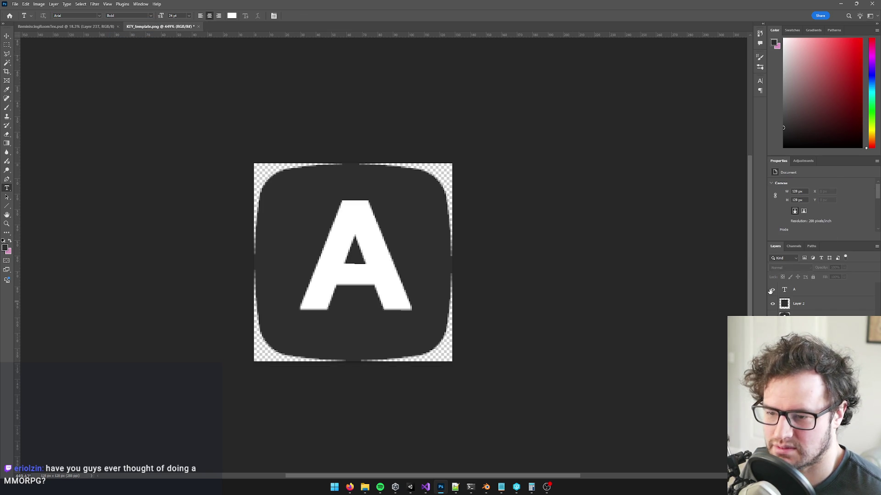
After comparing it with the original A layer, reduce the bold white A text to 20 pt.
left_click(774, 304)
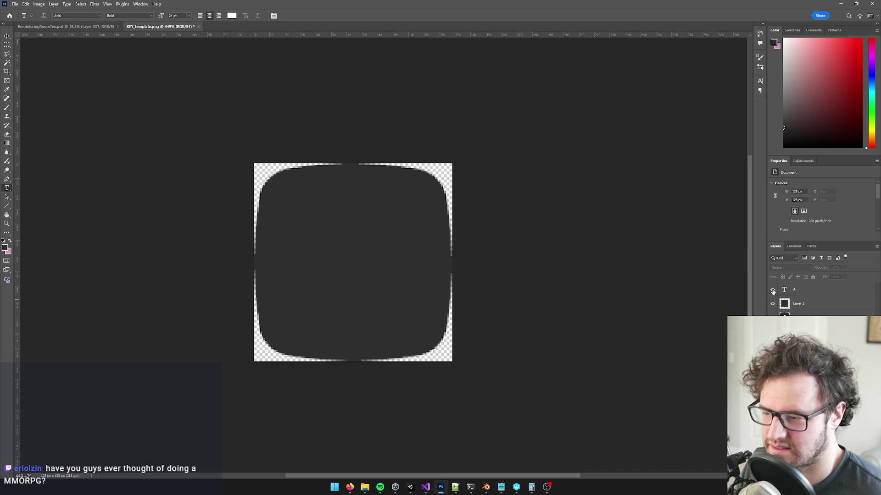
left_click(773, 290)
left_click(774, 304)
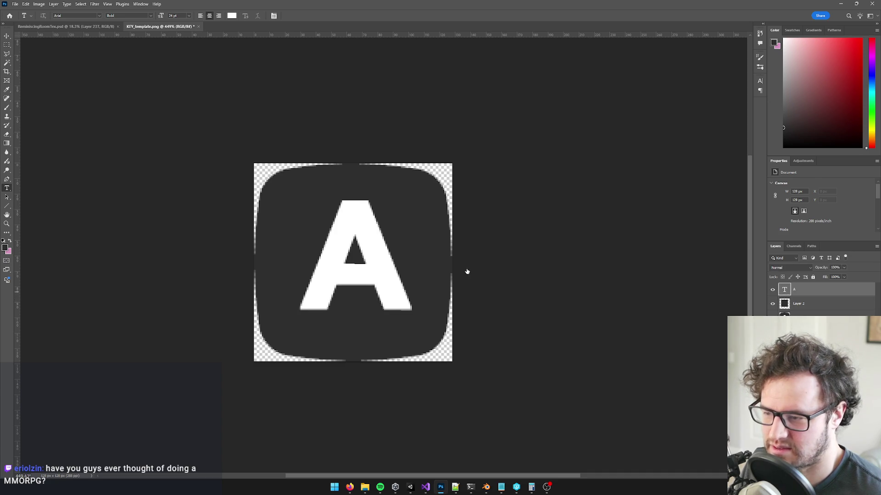
left_click(395, 252)
left_click_drag(395, 252, 259, 255)
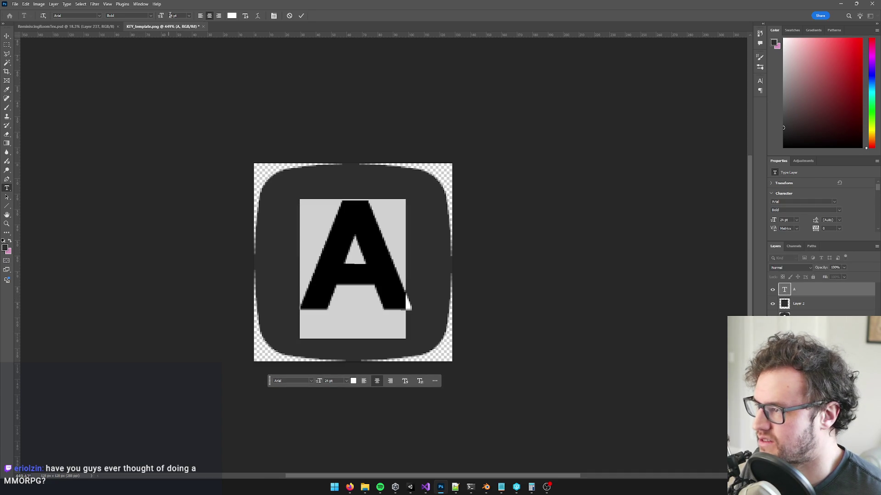
key("Return")
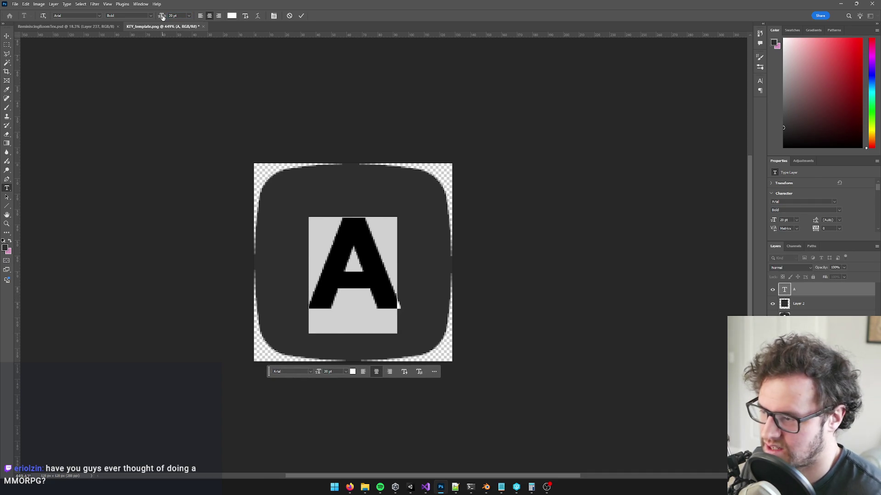
key("Escape")
key("v")
Toggle the text A and original A layers to compare them, then reselect the text A layer.
left_click_drag(772, 290, 773, 304)
left_click(772, 304)
left_click(772, 290)
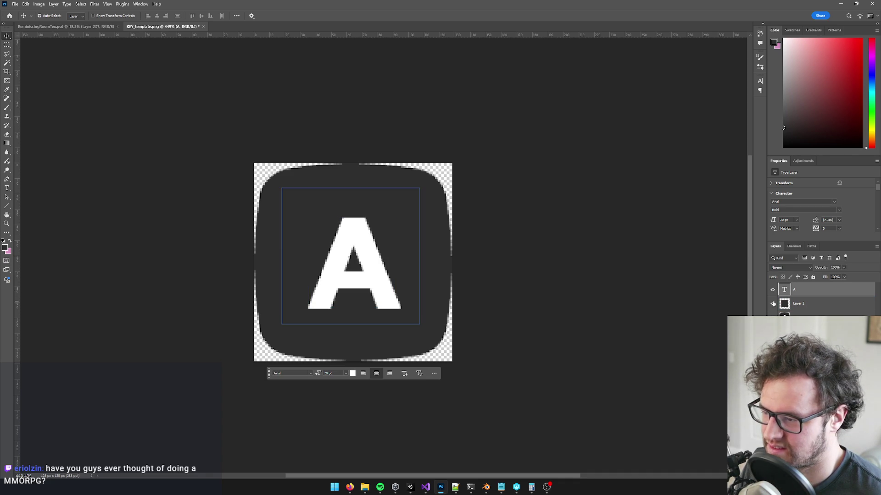
left_click(771, 303)
left_click(384, 274)
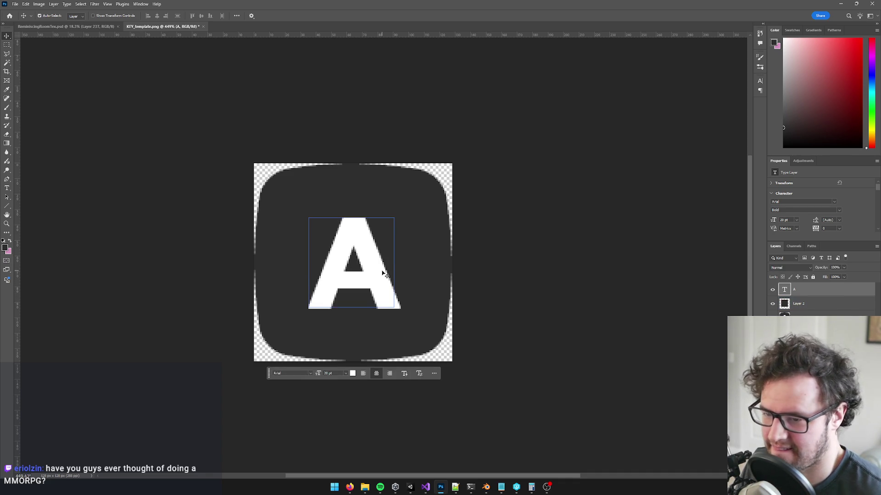
scroll(384, 273, "down", 6)
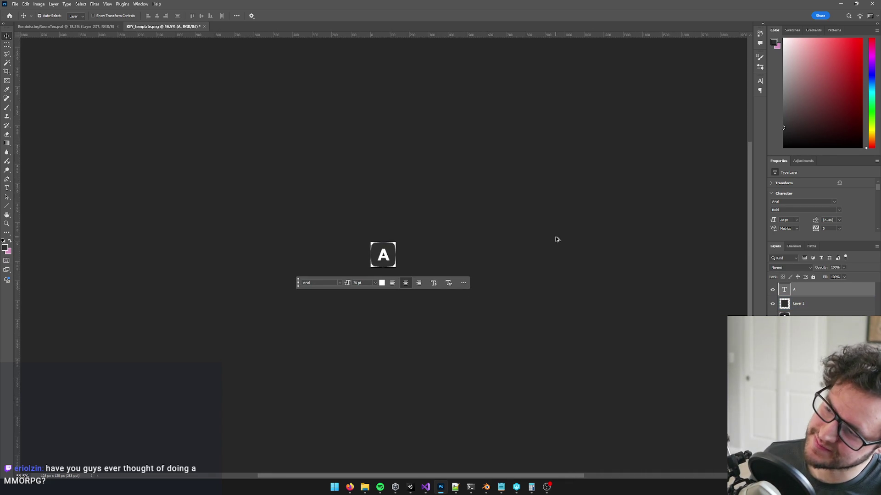
scroll(447, 223, "up", 6)
key("t")
double_click(326, 259)
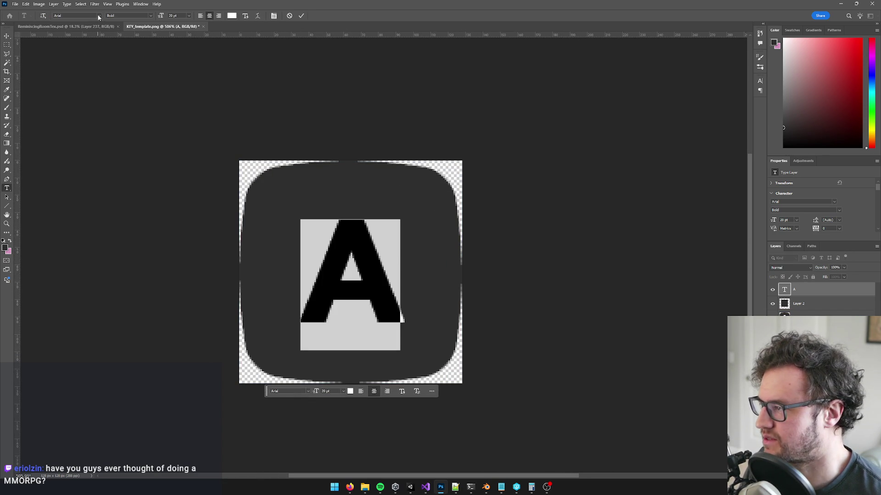
left_click(98, 17)
type("ca")
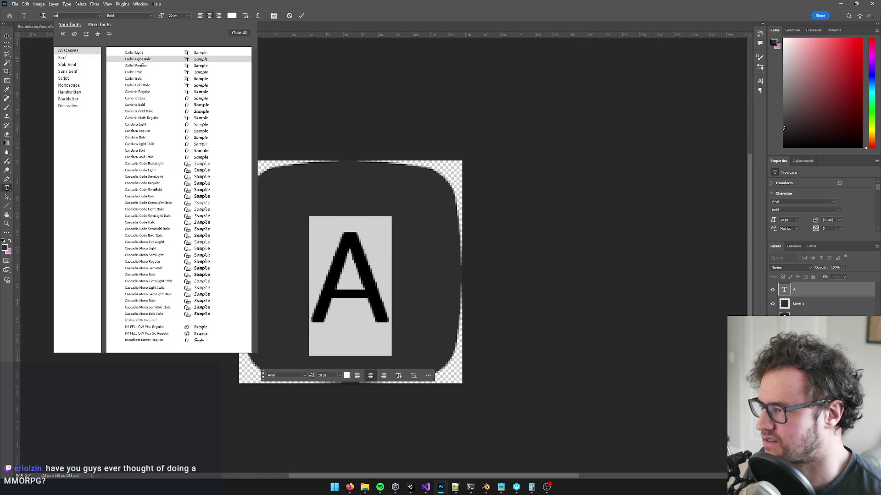
left_click(142, 66)
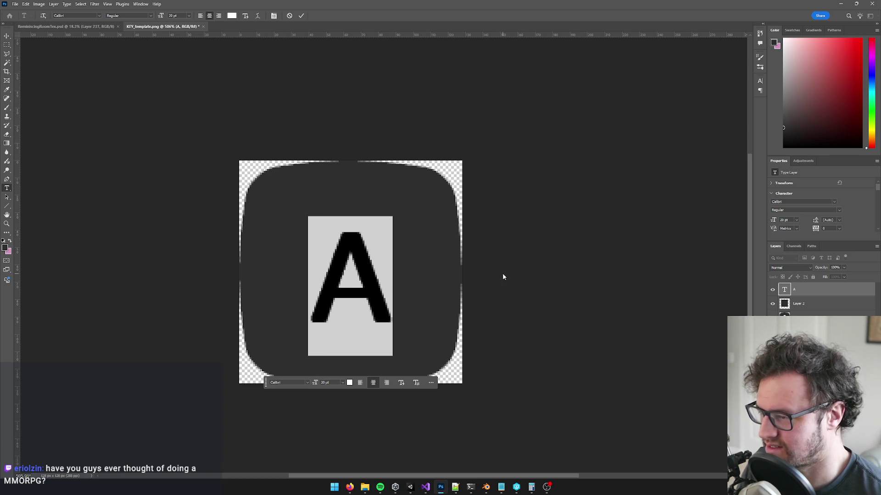
left_click(100, 16)
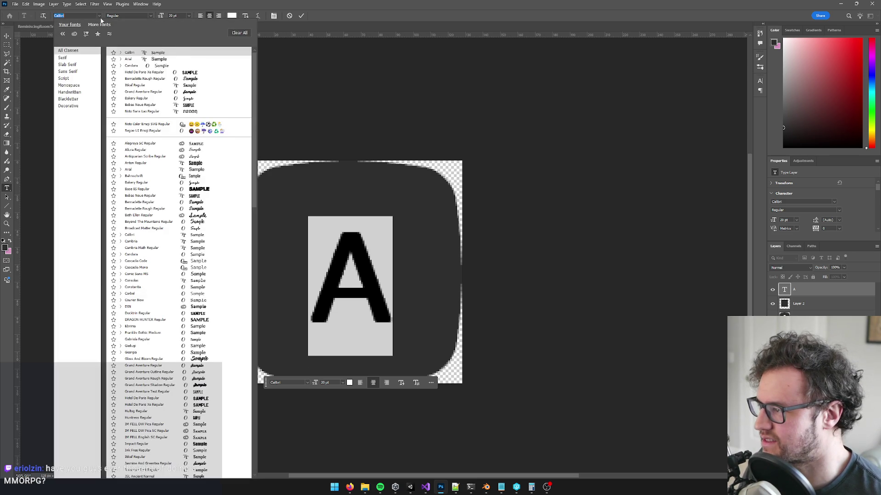
left_click(143, 59)
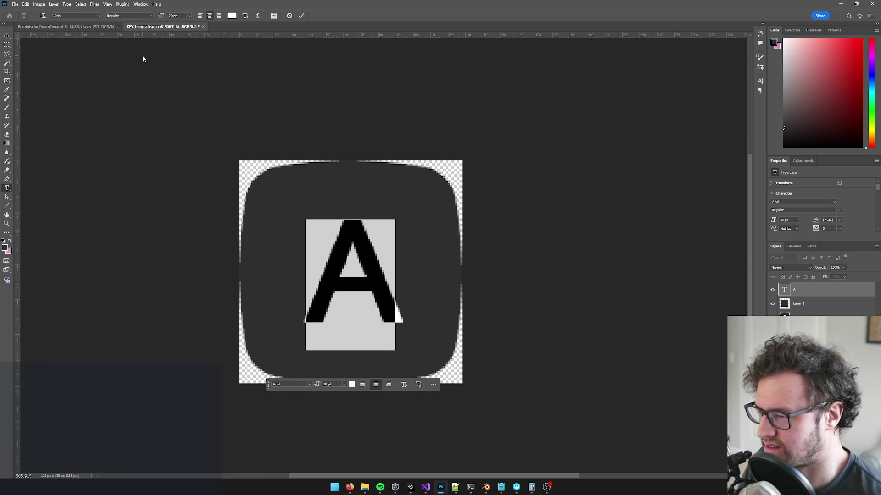
left_click(150, 16)
left_click(132, 34)
left_click(770, 293)
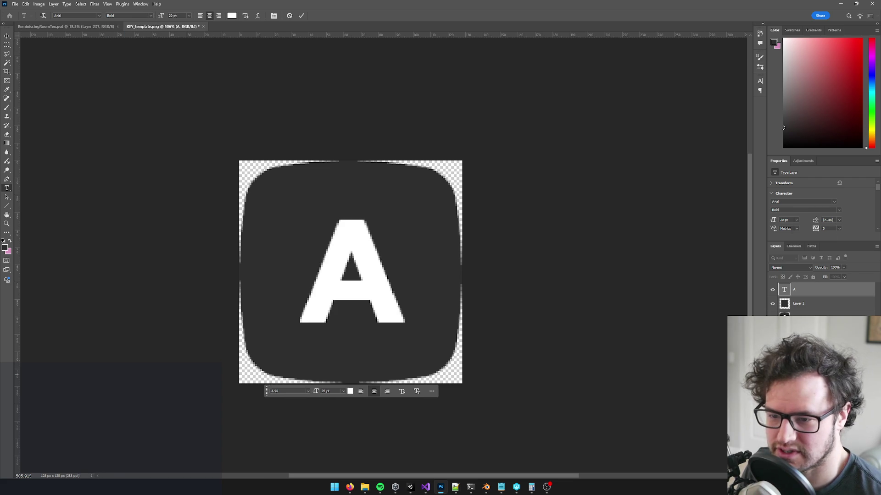
left_click(772, 289)
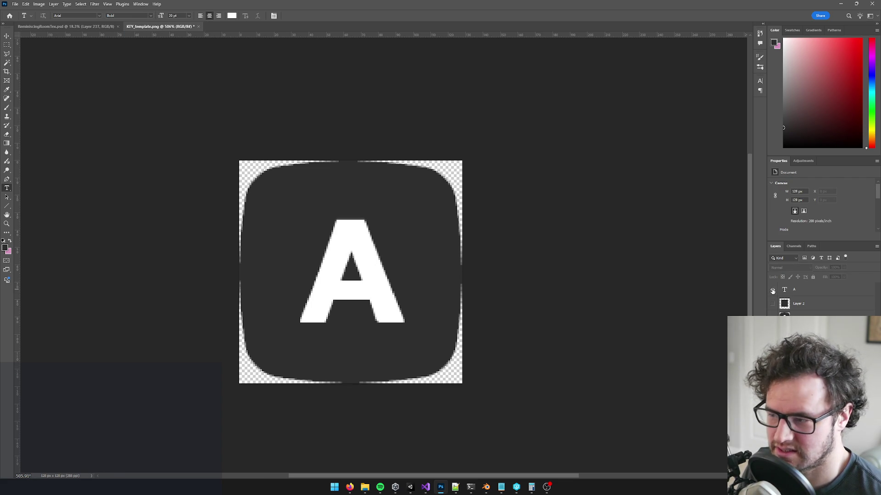
left_click(774, 303)
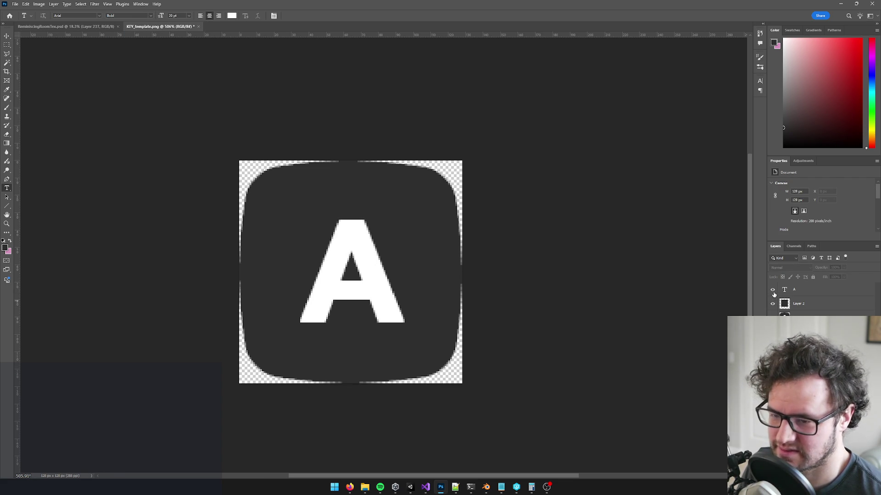
scroll(550, 297, "down", 5)
scroll(560, 315, "up", 5)
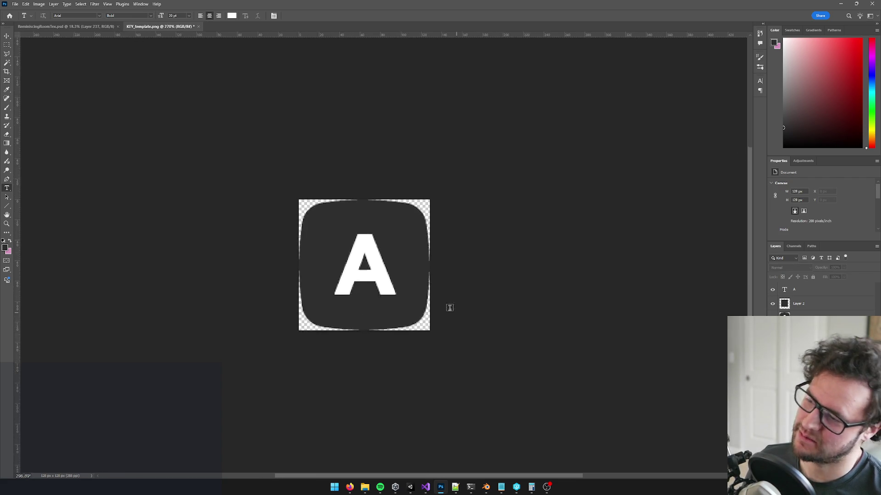
left_click(782, 303)
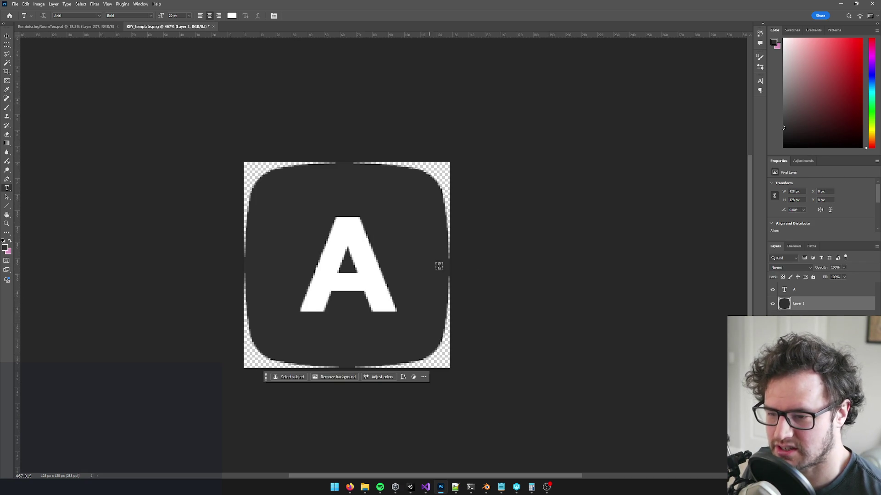
scroll(426, 271, "down", 3)
scroll(486, 274, "down", 4)
scroll(462, 265, "up", 6)
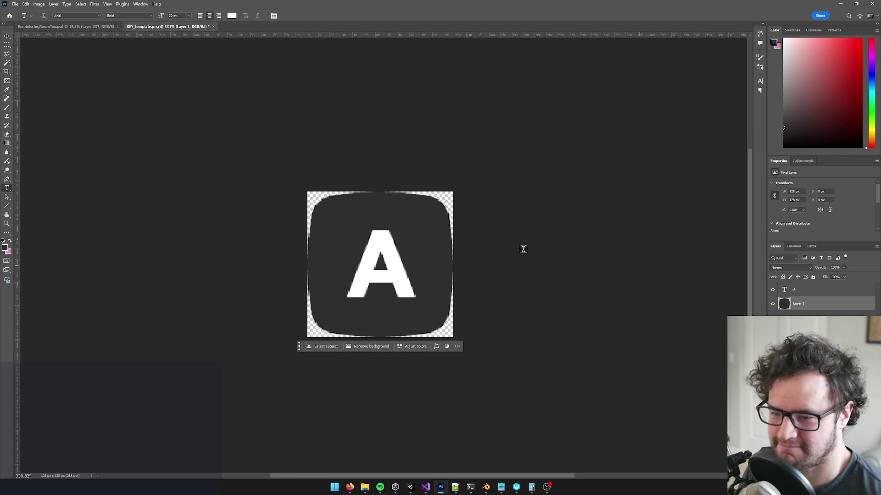
scroll(468, 251, "down", 4)
scroll(448, 253, "up", 5)
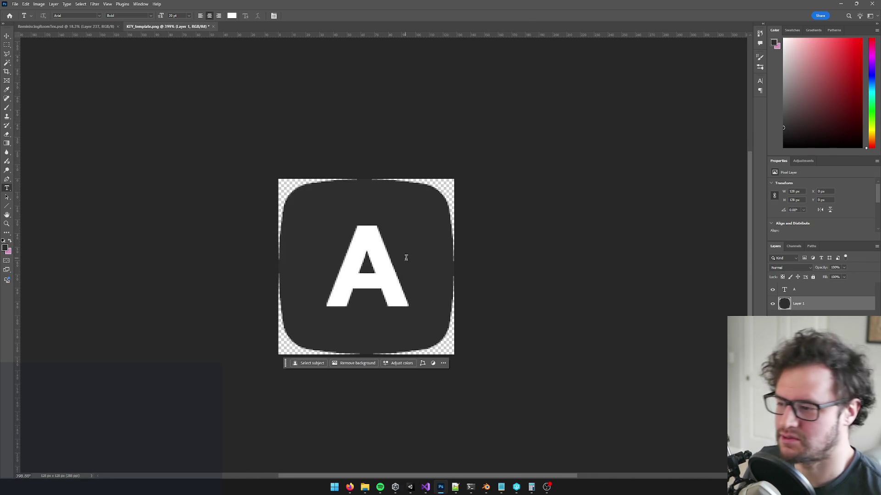
left_click(782, 290)
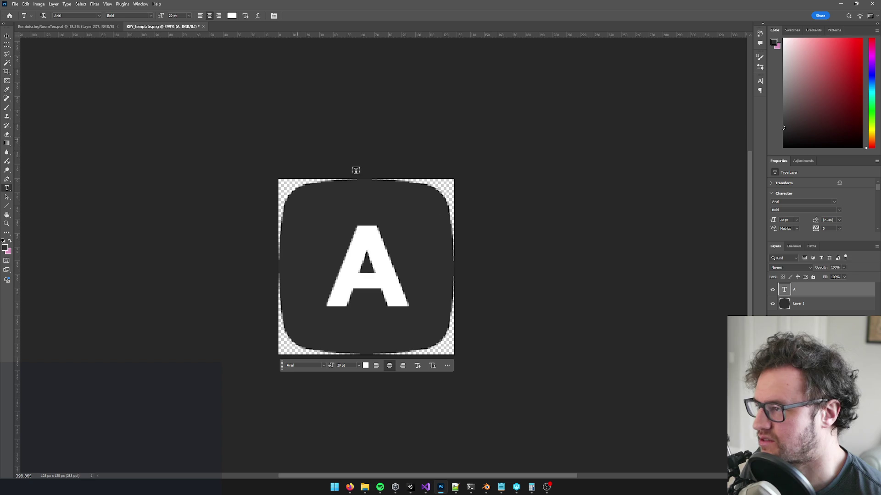
key("ctrl+shift+s")
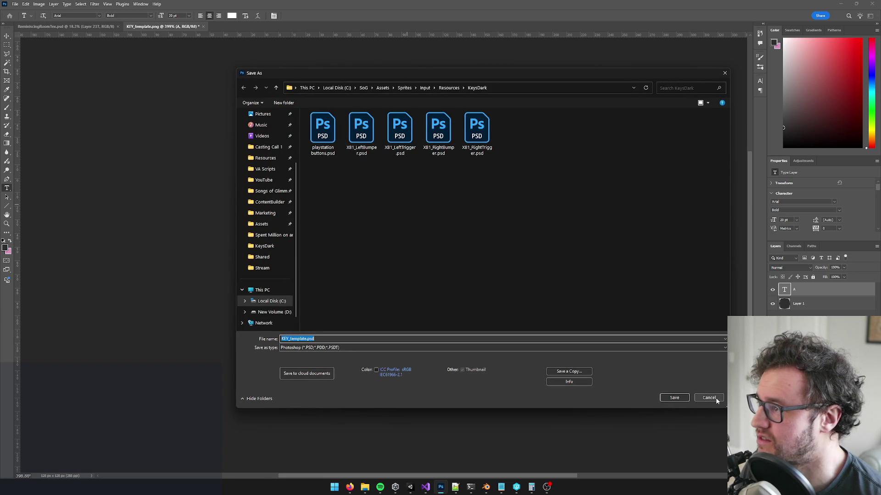
Save the template as KEY_template.psd in KeysDark, accepting the Photoshop format options.
left_click(326, 340)
left_click(674, 398)
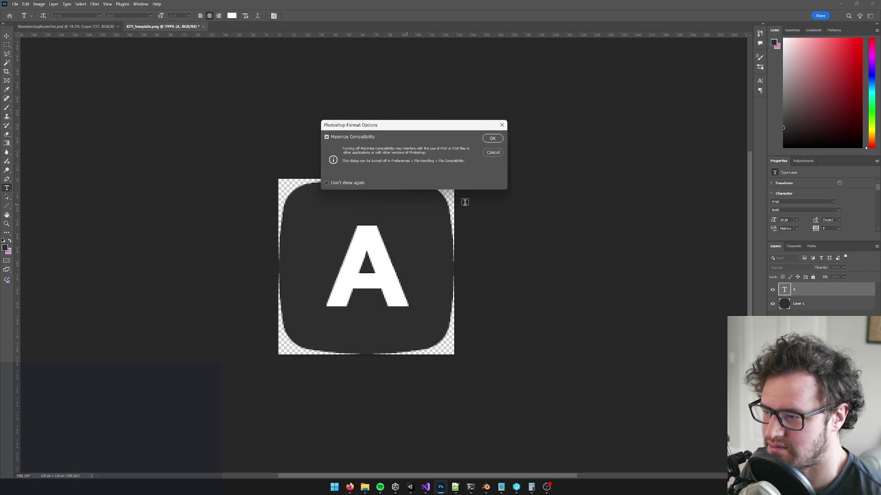
left_click(492, 139)
mouse_move(364, 488)
left_click(391, 457)
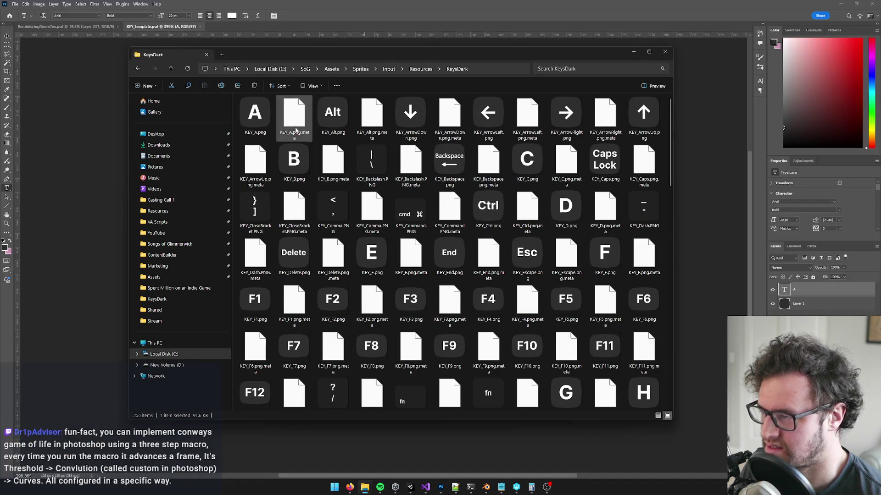
Delete the leftover KEY_template.png from the KeysDark folder.
key("Right")
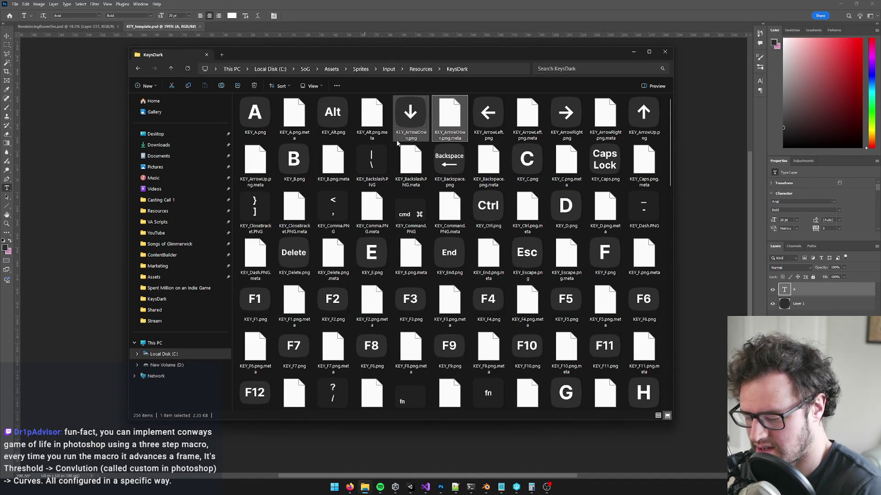
type("KEY_template.png")
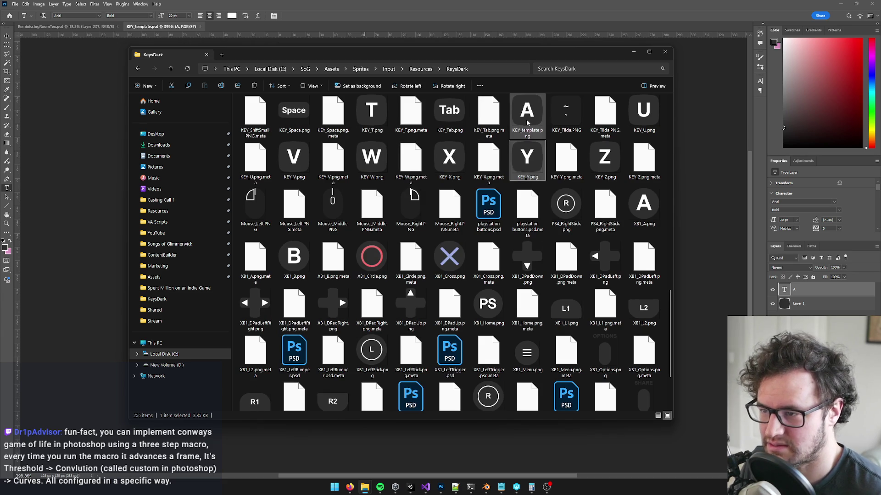
key("Delete")
scroll(486, 247, "up", 10)
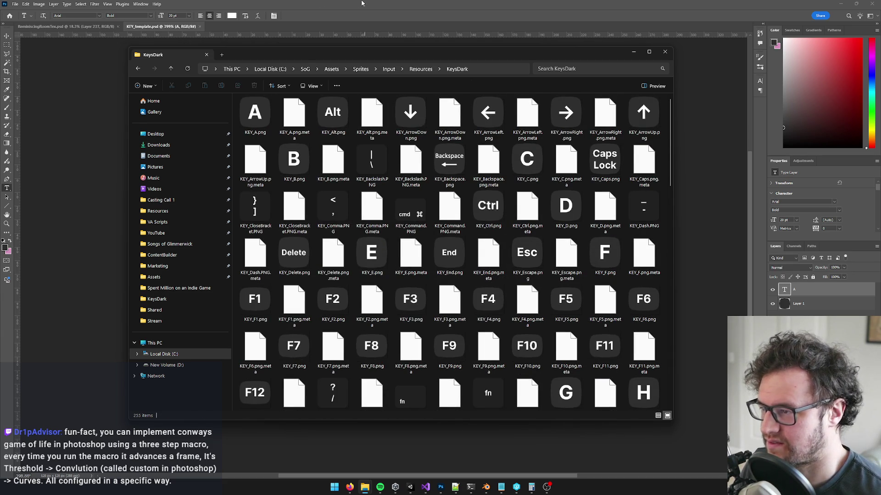
Back in Photoshop, browse the File > Export options and close the menu without exporting.
key("alt+Tab")
scroll(388, 225, "up", 2)
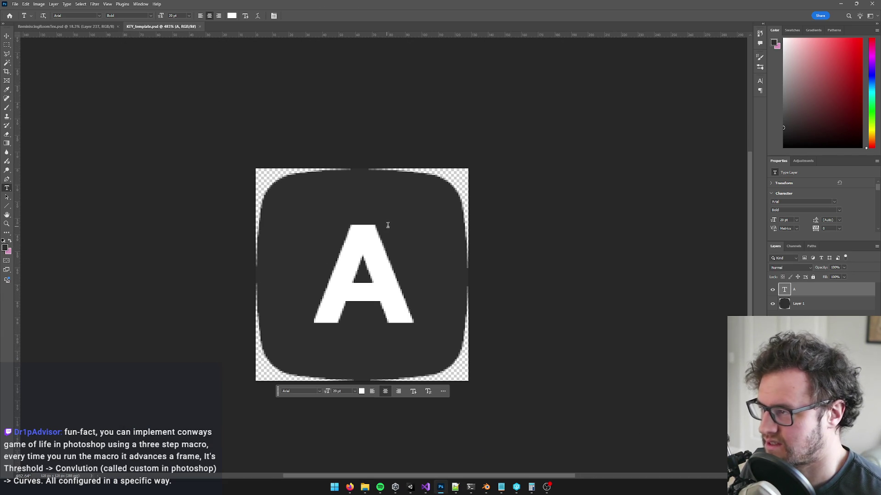
left_click(15, 4)
mouse_move(60, 136)
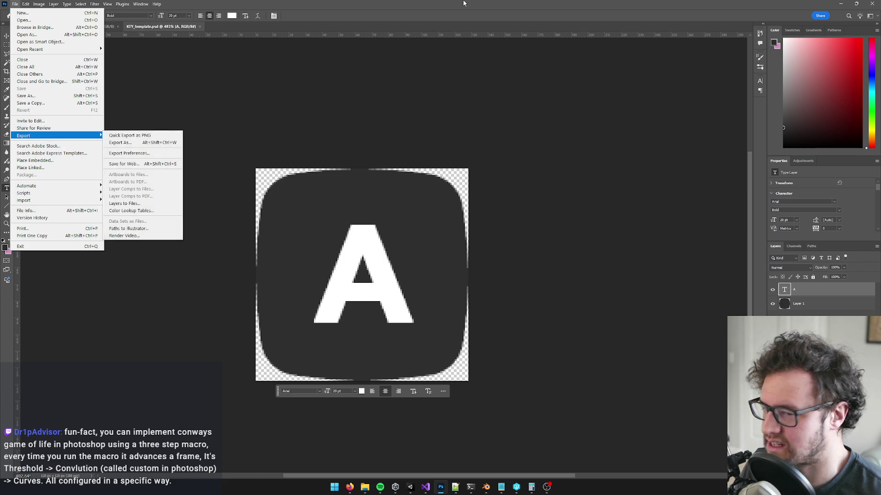
left_click(463, 4)
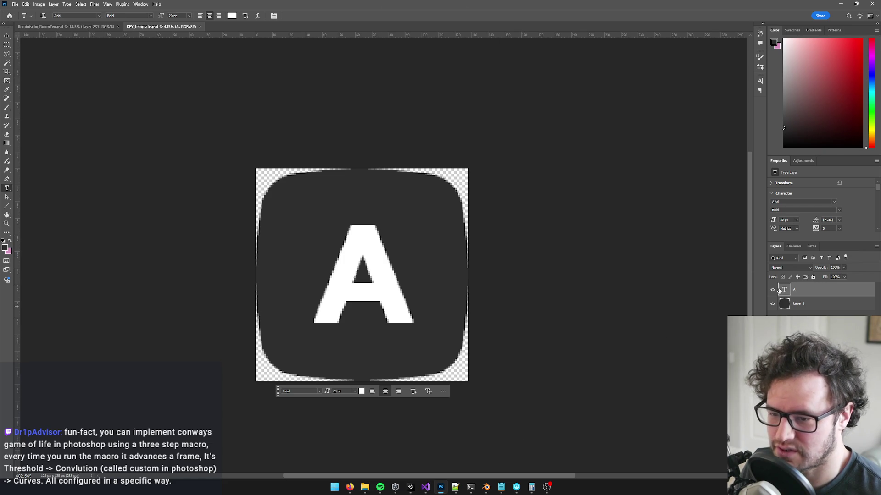
mouse_move(349, 487)
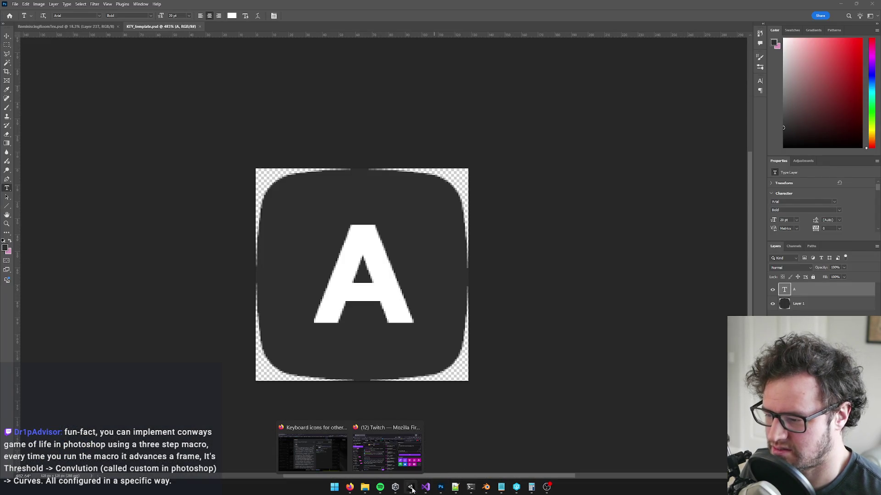
Switch from the Trello card to the Unity editor.
left_click(411, 488)
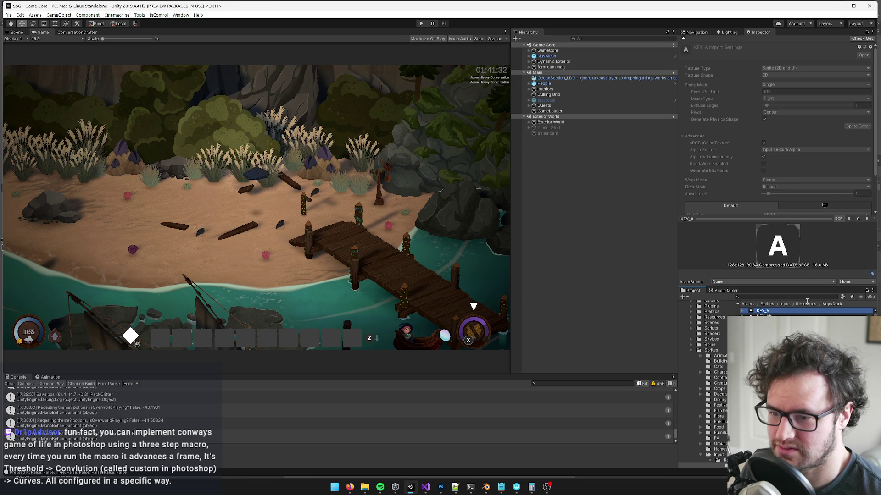
Find and check out the Keyboard Language Defaults prefab, and look up German's O-umlaut key entry.
left_click(781, 295)
type("keyboard")
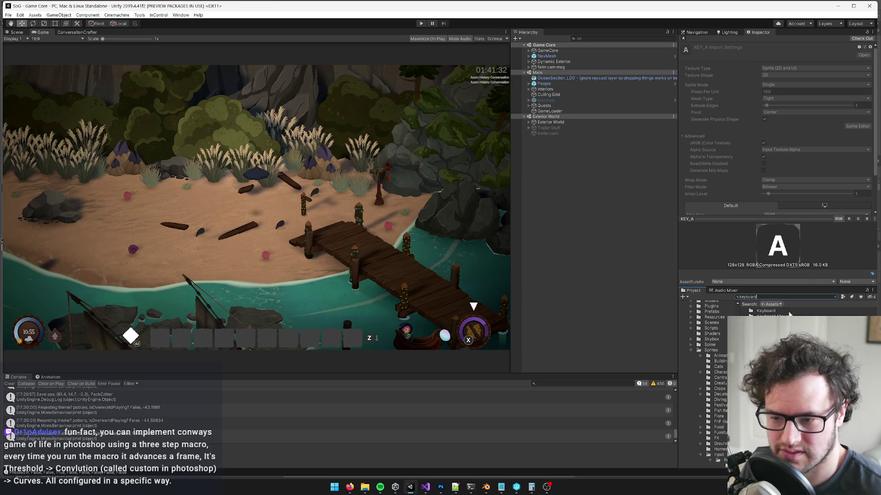
left_click(770, 322)
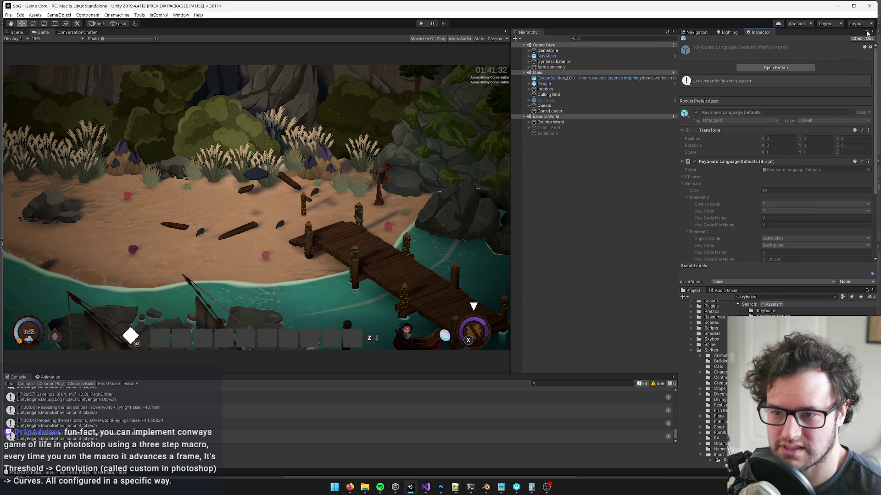
scroll(751, 157, "down", 3)
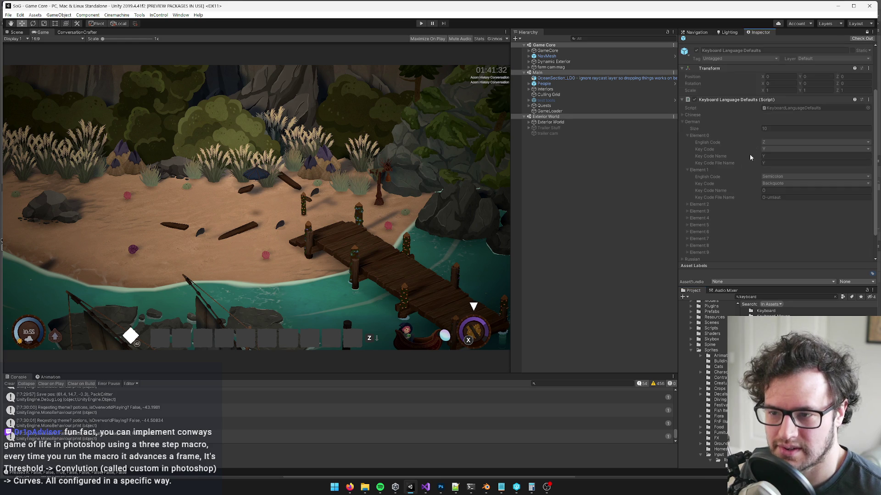
left_click(687, 205)
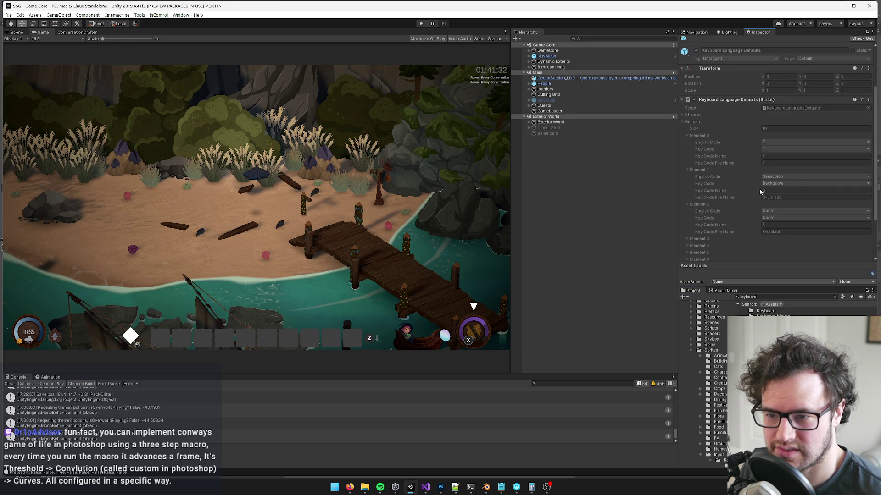
left_click(847, 39)
left_click(746, 191)
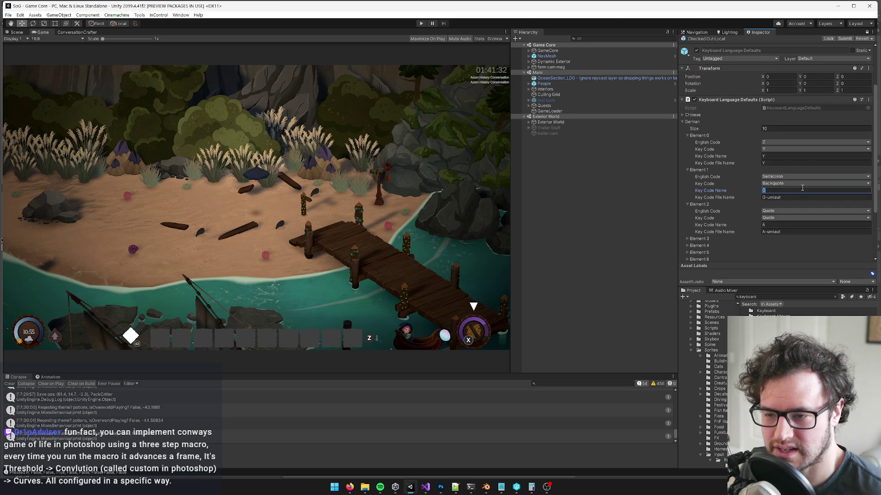
key("alt+Tab")
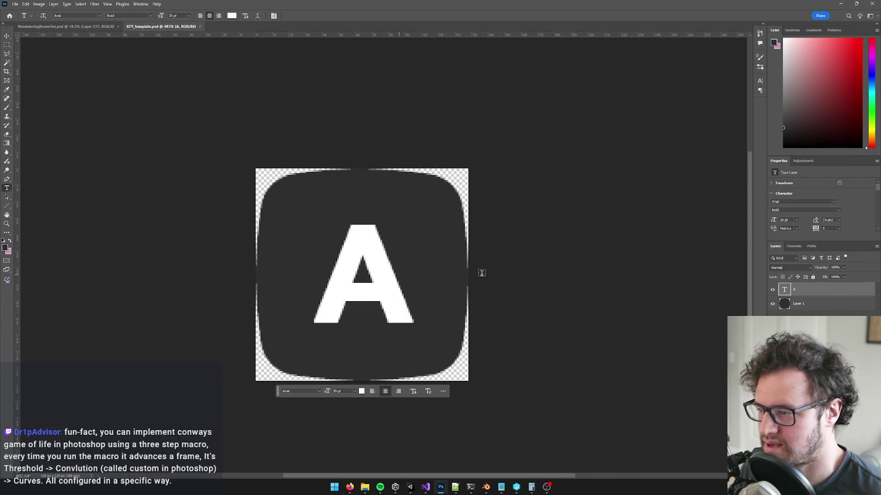
Replace the key's letter A with Ö and commit the text.
left_click(365, 254)
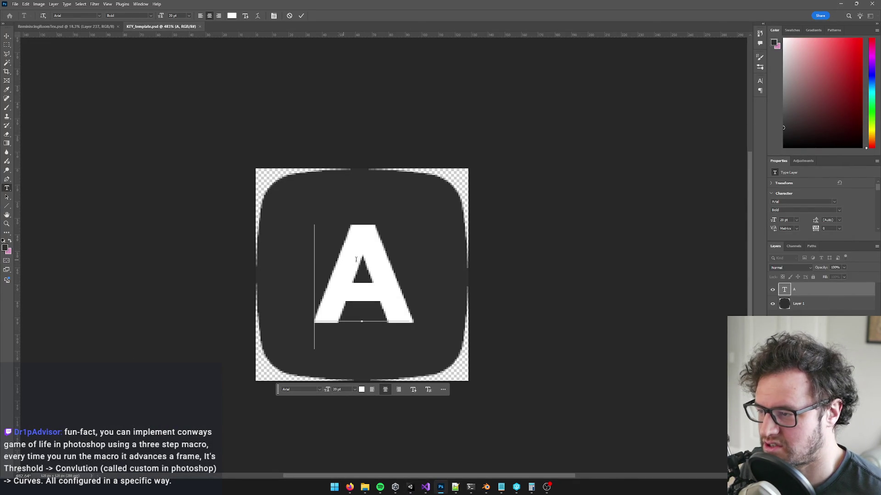
key("ctrl+a")
type("Ö")
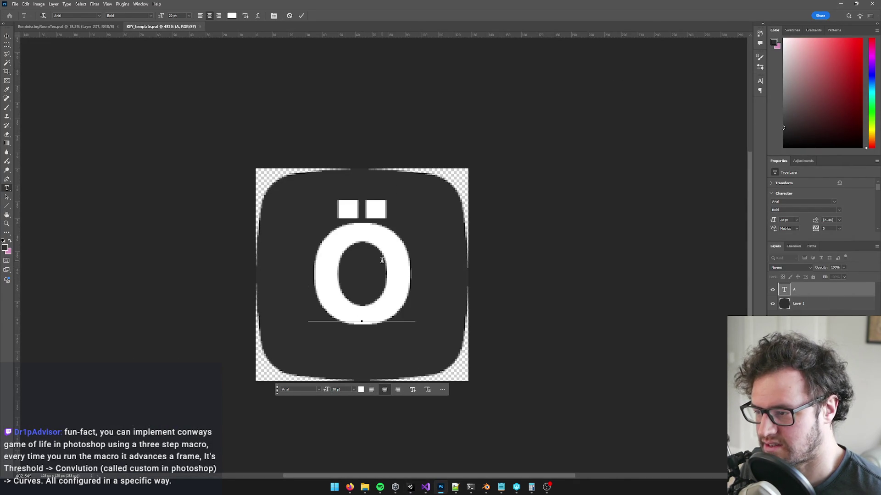
left_click(7, 36)
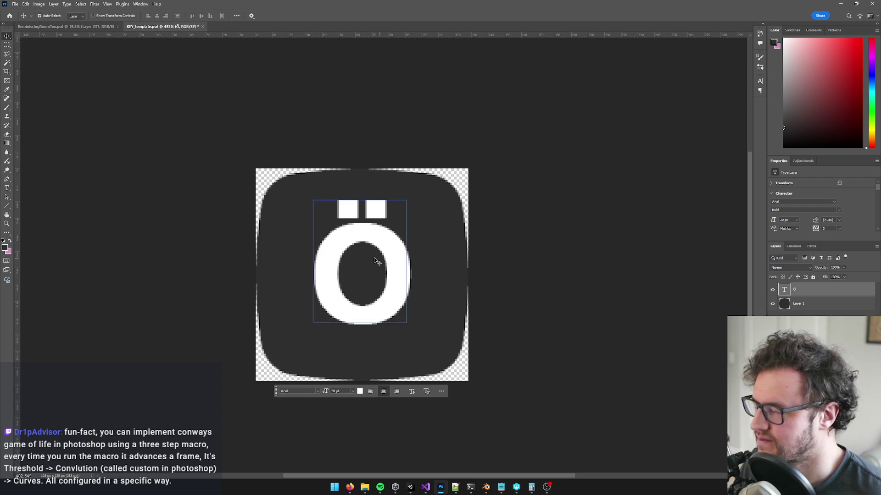
double_click(360, 260)
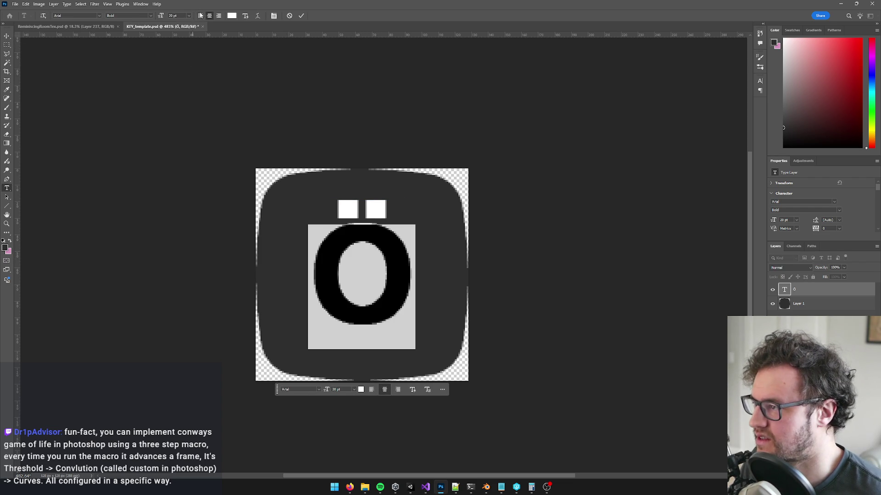
left_click(7, 36)
Nudge the Ö slightly lower on the rounded key and reselect its text layer.
key("Down")
key("Down")
key("Down")
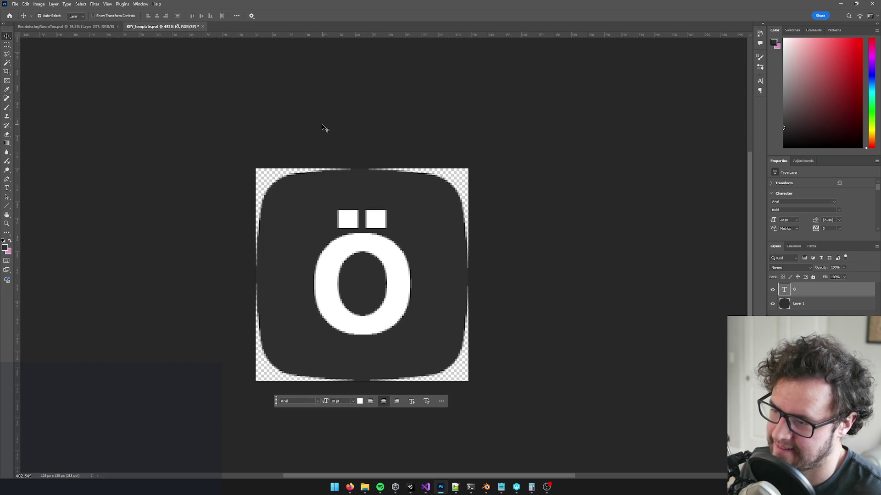
scroll(438, 137, "down", 6)
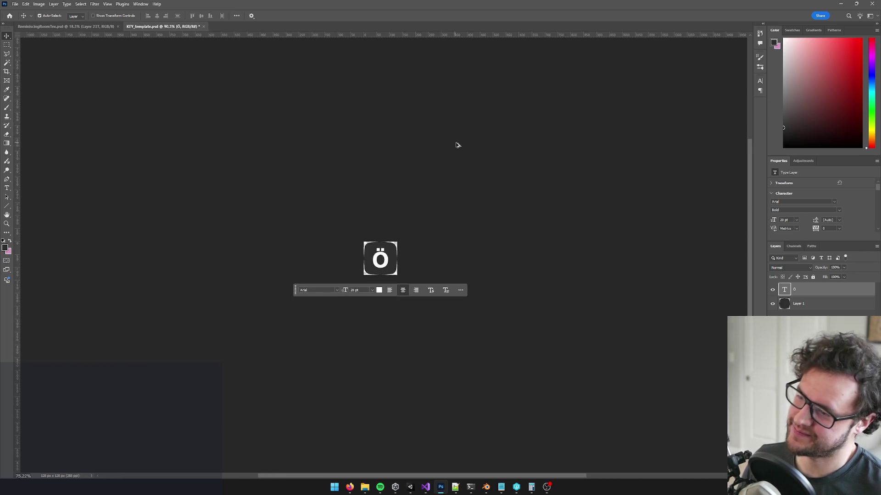
scroll(411, 169, "up", 5)
left_click(404, 198)
scroll(447, 218, "up", 1)
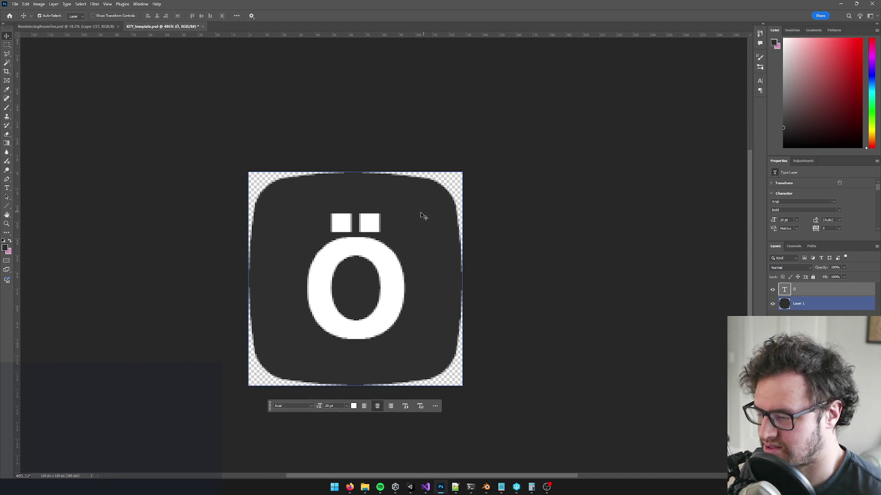
scroll(423, 216, "down", 4)
scroll(404, 220, "up", 4)
left_click(782, 289)
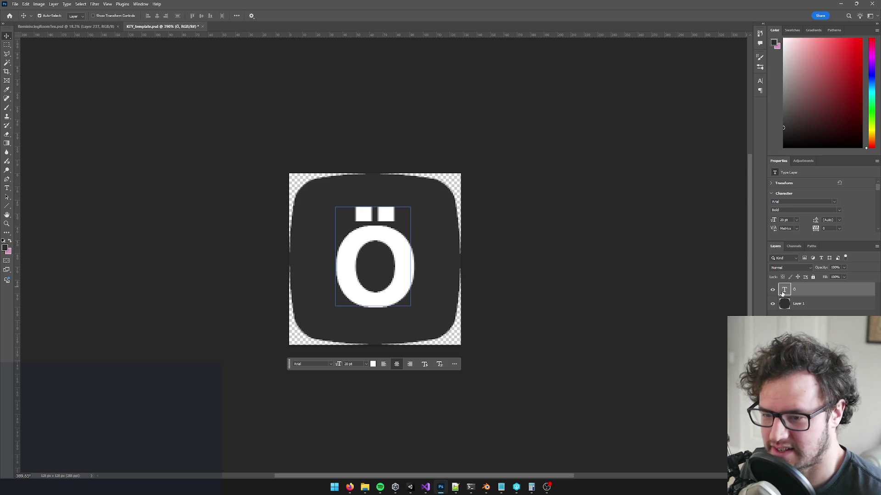
Choose File > Export > Export As to export the key image.
left_click(15, 4)
mouse_move(42, 136)
left_click(133, 134)
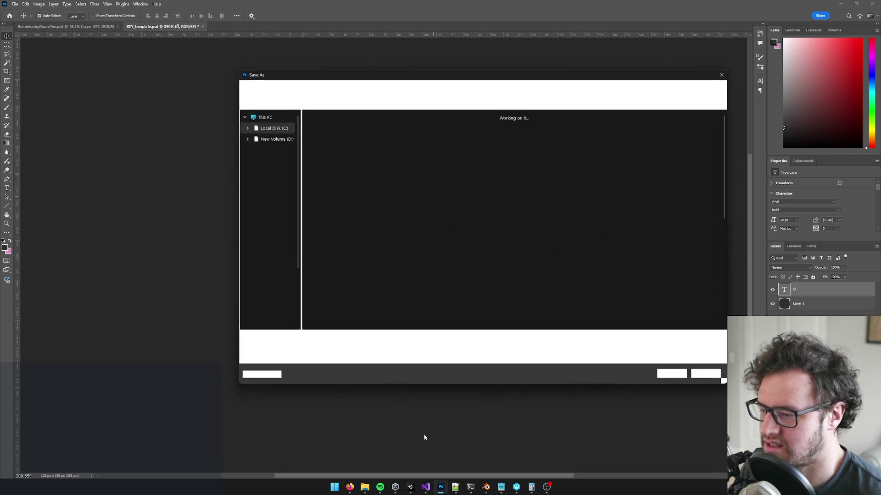
Copy the Ö character from Unity's Element 1 Key Code Name field.
left_click(635, 335)
key("alt+Tab")
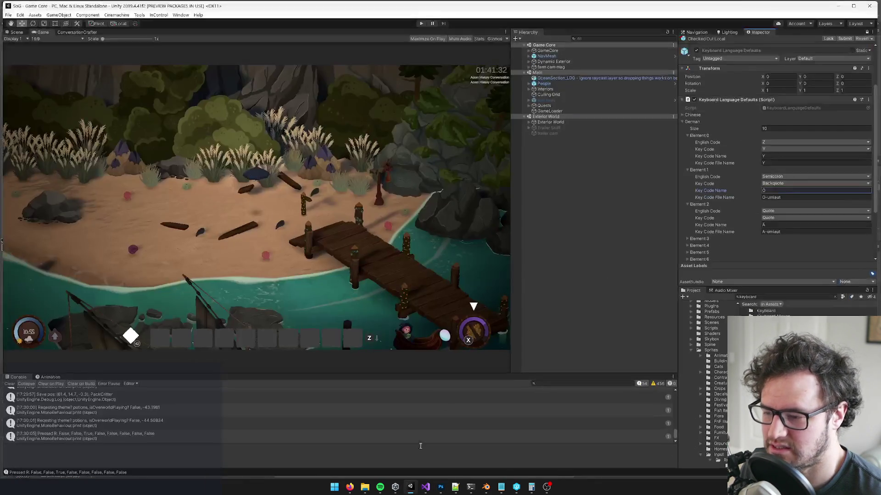
double_click(783, 193)
key("ctrl+c")
key("alt+Tab")
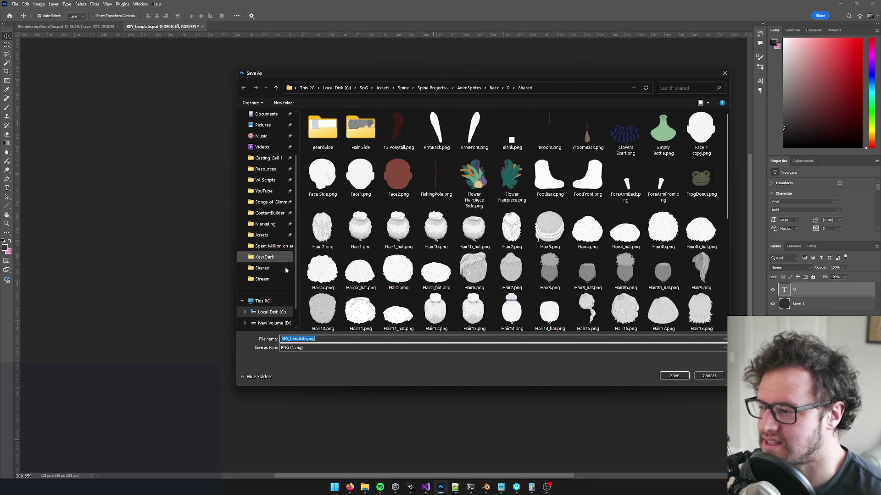
Name the export KEY_O-umlaut.png in the KeysDark folder and save it as PNG.
scroll(297, 248, "down", 1)
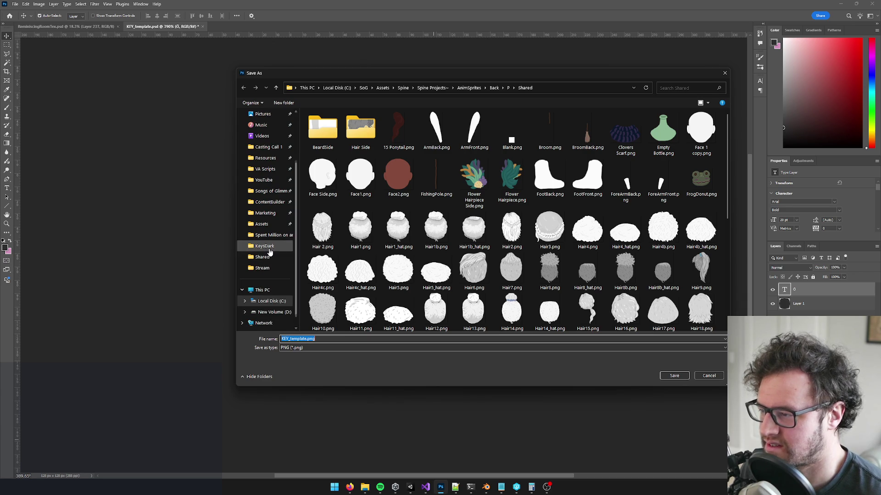
left_click(270, 250)
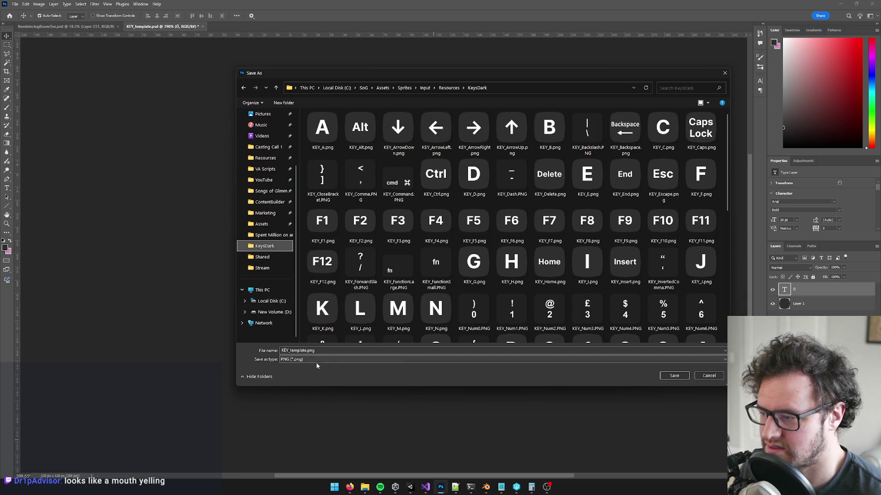
double_click(298, 351)
left_click_drag(306, 350, 294, 351)
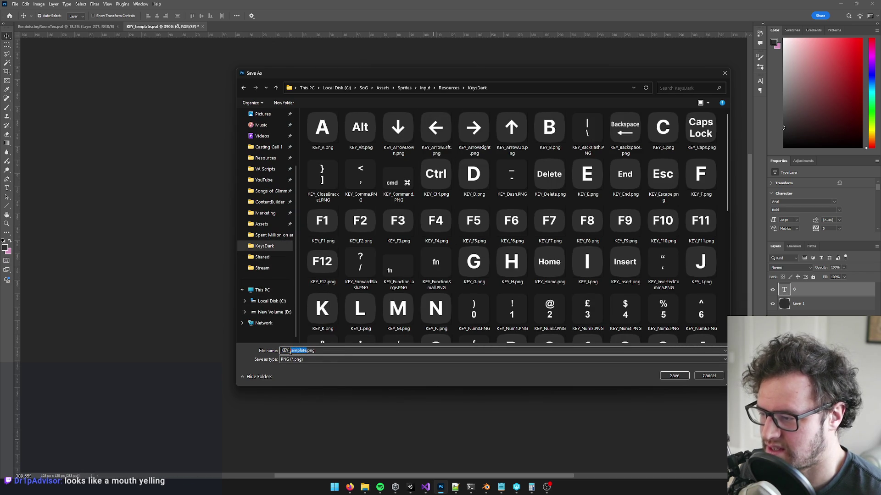
type("O-umlaut")
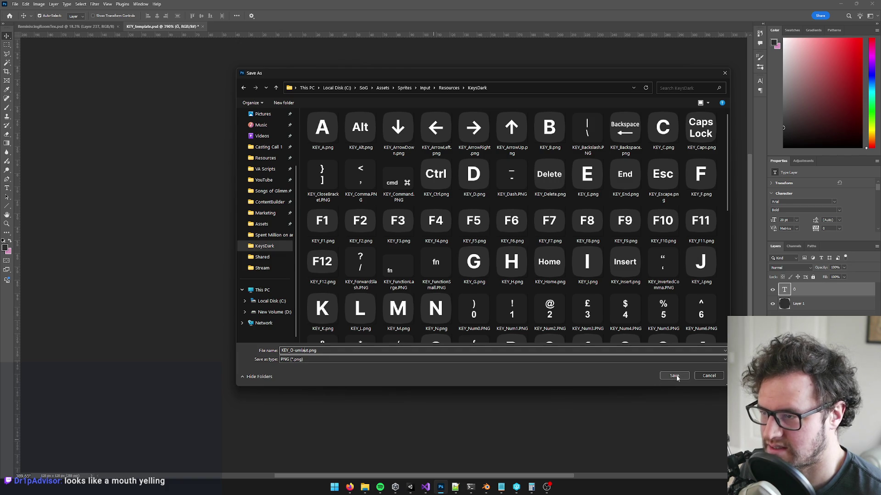
left_click_drag(576, 74, 501, 79)
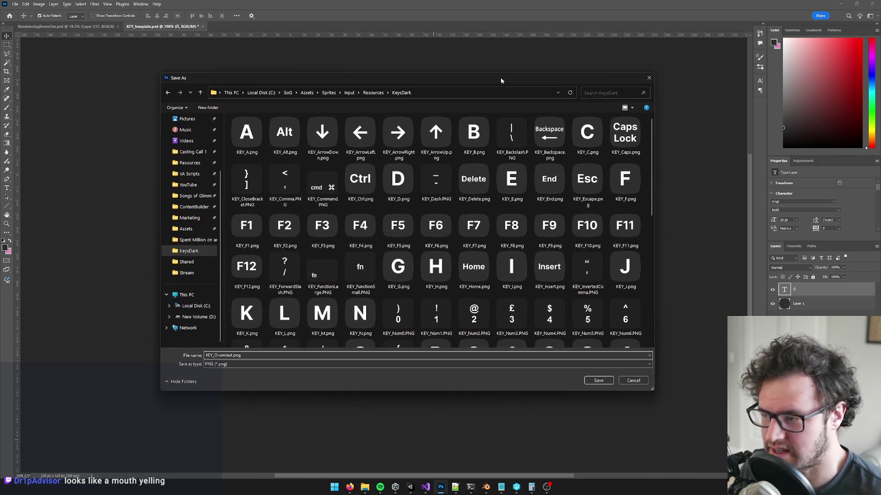
left_click_drag(302, 82, 329, 84)
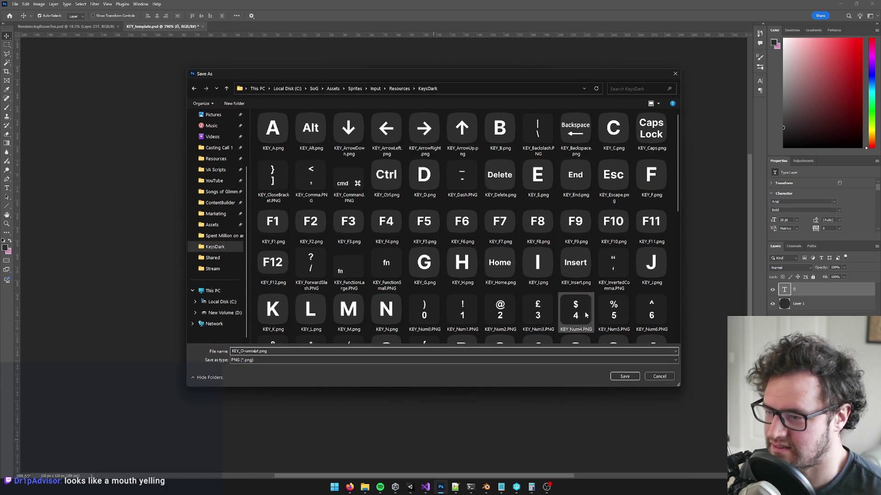
left_click(624, 376)
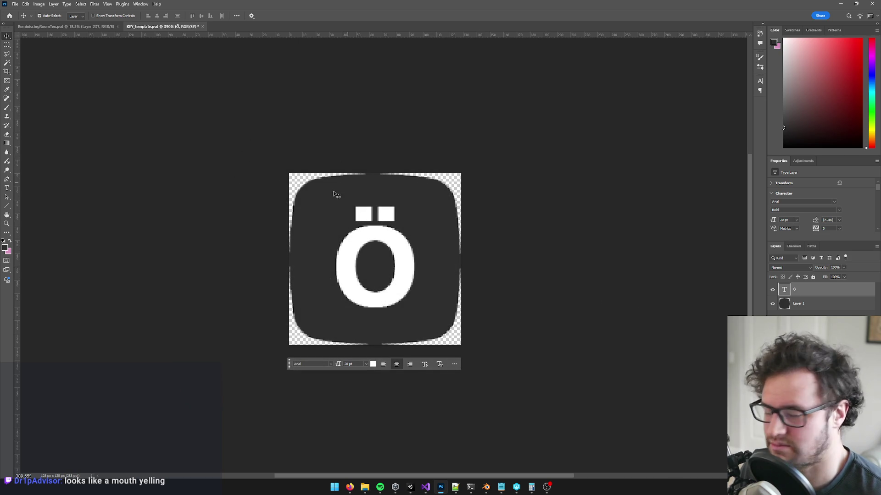
Review the Ö key icon's background and letter layers before returning to Unity.
left_click(347, 189)
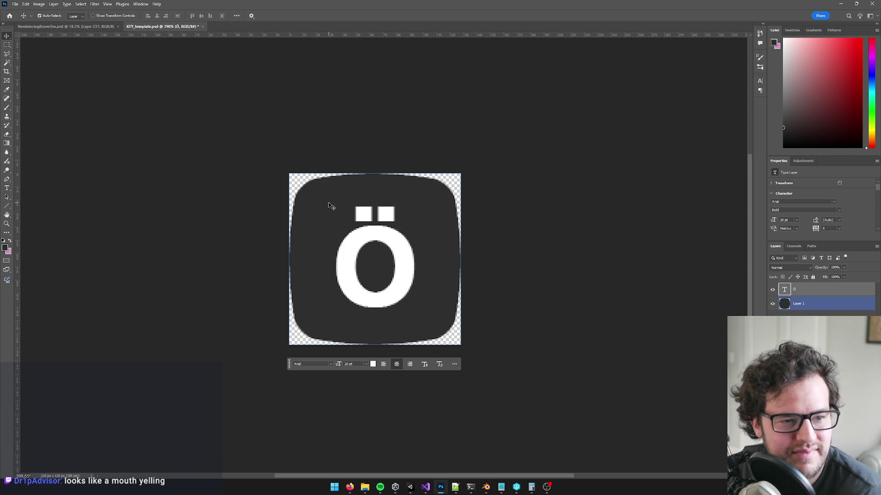
left_click(400, 227)
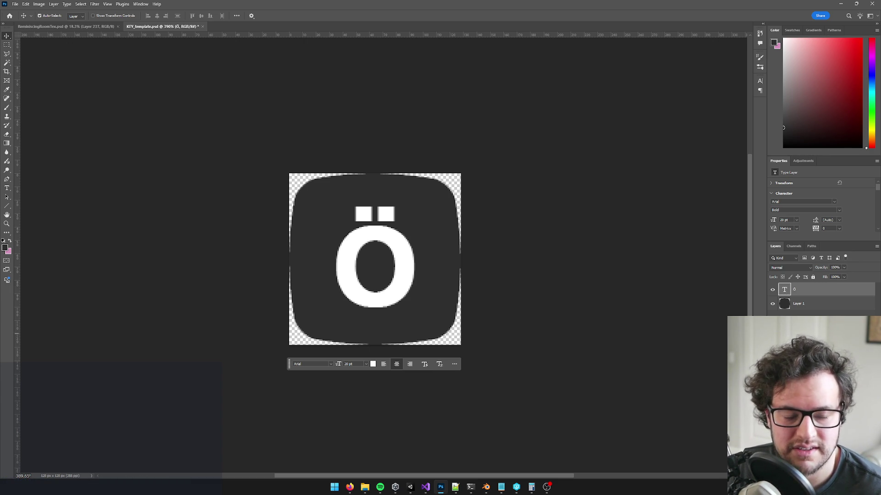
key("alt+Tab")
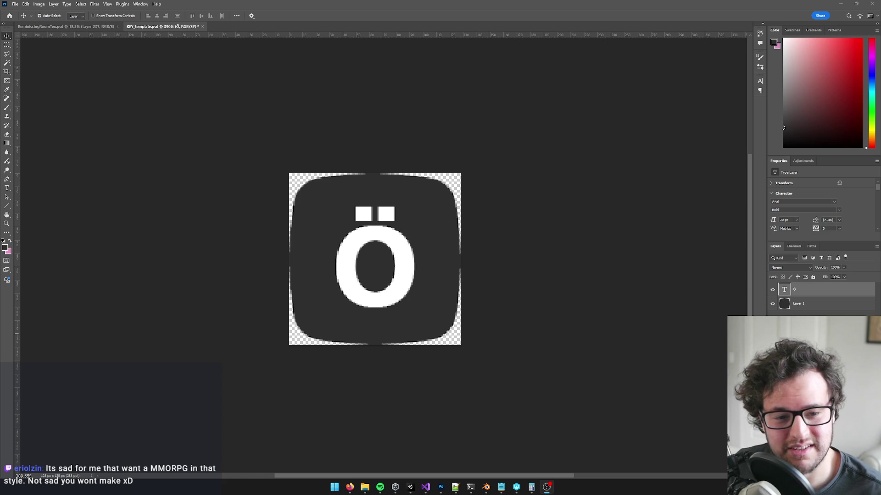
left_click(390, 238)
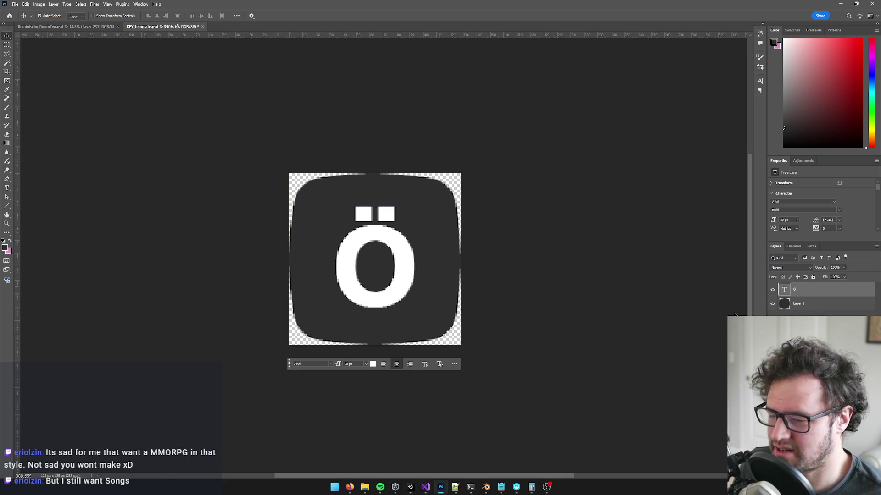
left_click(412, 489)
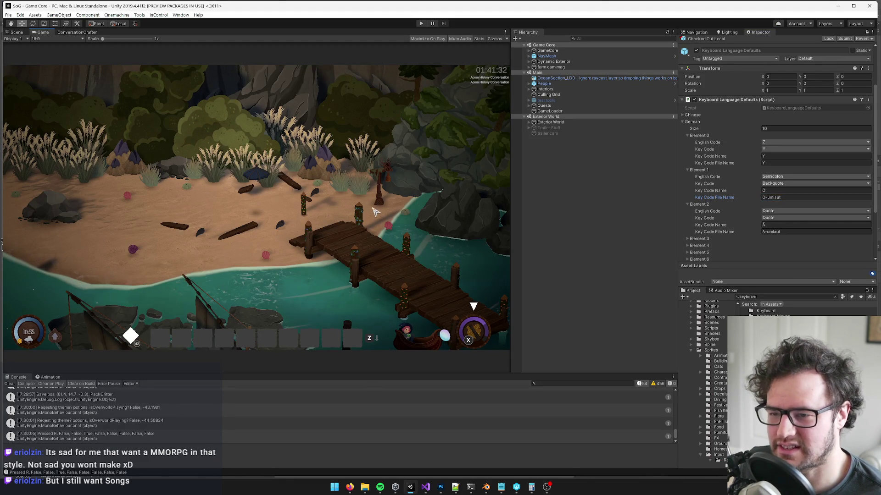
Play the game, confirm the character appearance, and exit to the Songs of Glimmerwick title menu.
left_click(420, 25)
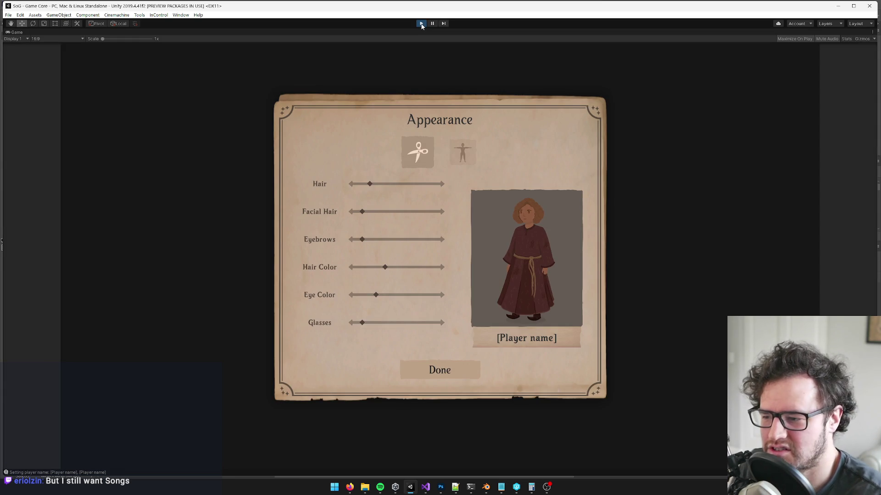
left_click(424, 364)
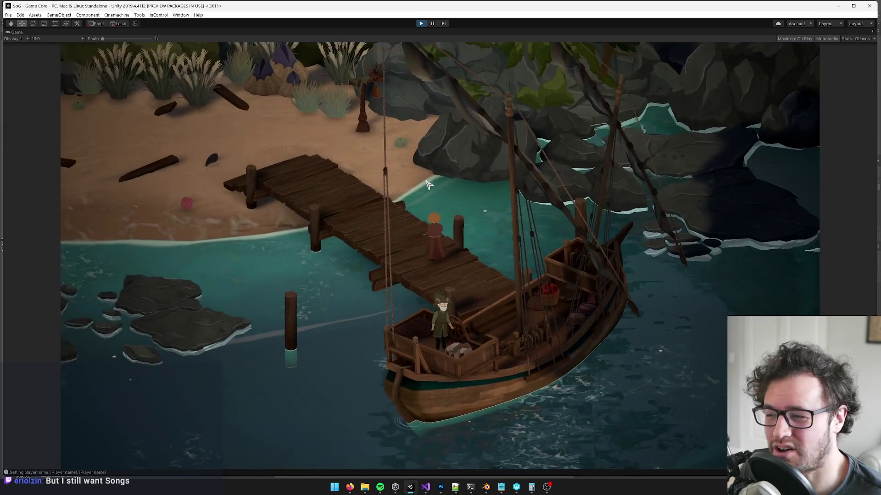
key("Escape")
left_click(385, 308)
key("Escape")
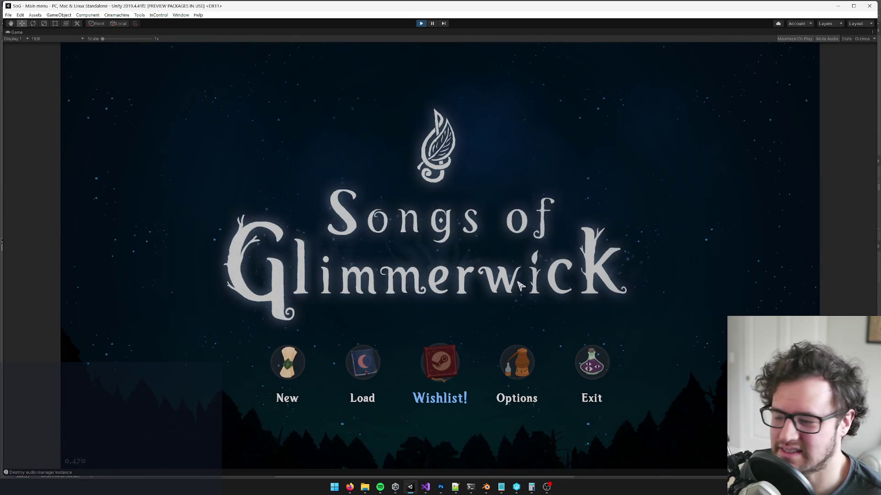
Load a saved game from the main menu's Load list.
left_click(361, 363)
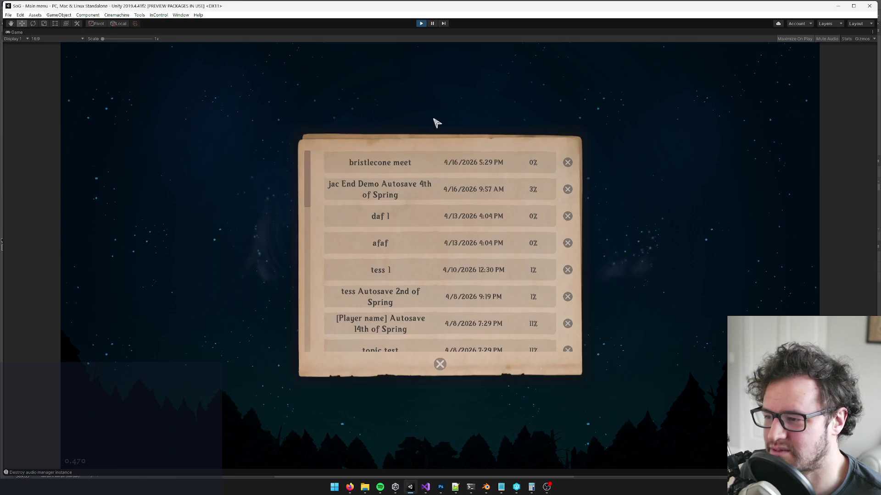
left_click(396, 168)
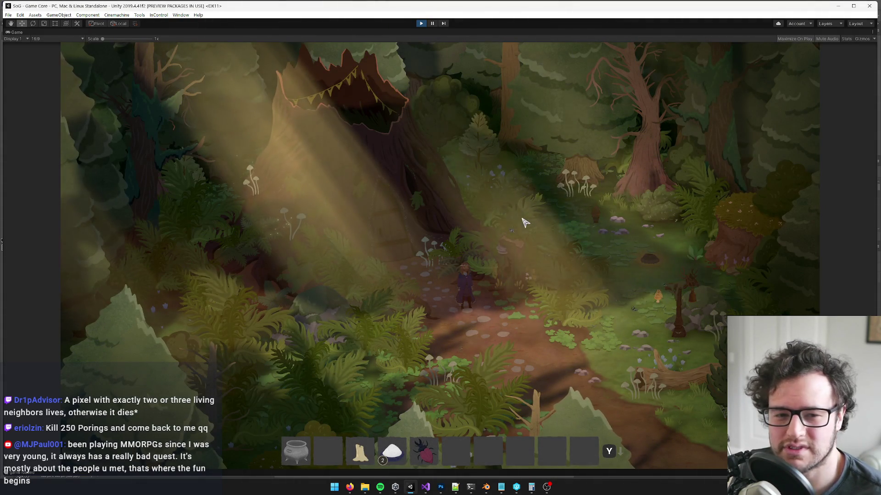
Walk the player along the forest path into the tree-stump house and talk to Bristlecone.
key("s")
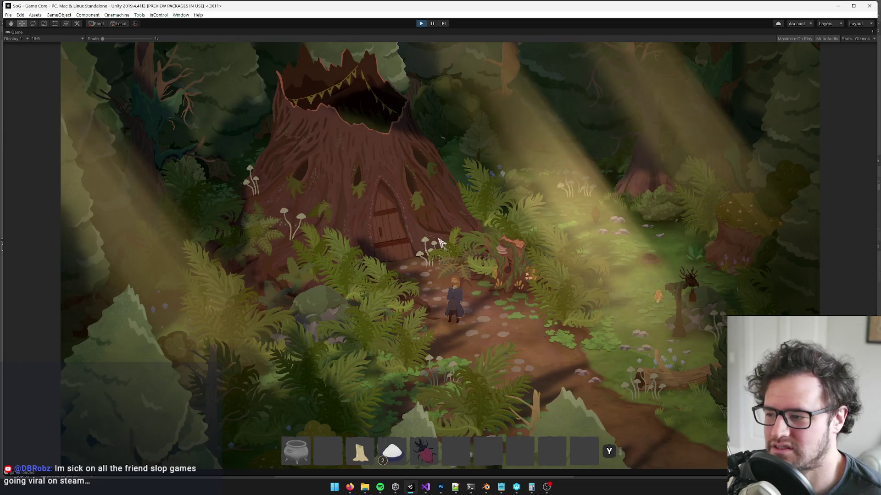
left_click(410, 248)
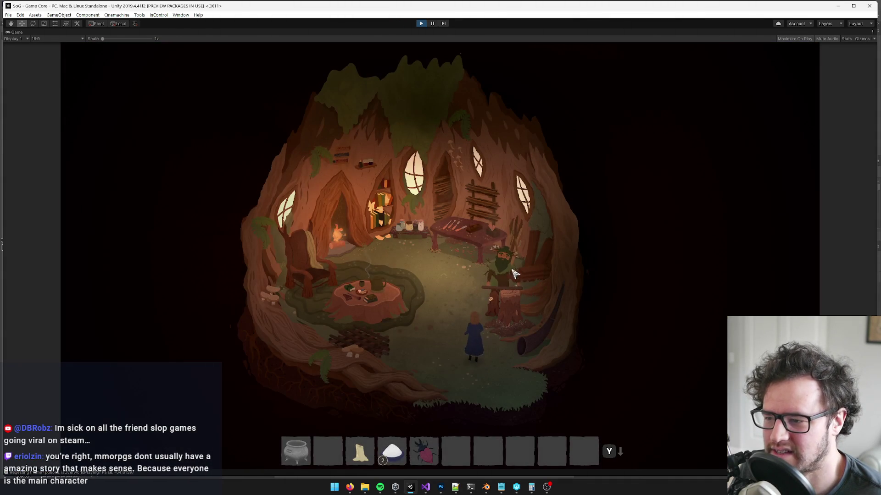
left_click(514, 274)
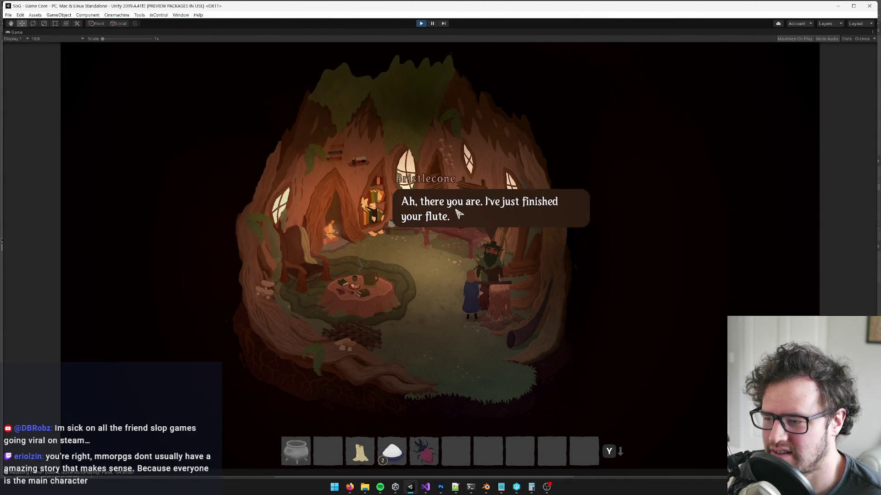
Finish Bristlecone's dialogue to receive the flute, dismiss the flute tutorial popup, and stop the game.
left_click(398, 177)
left_click(398, 177)
left_click(398, 177)
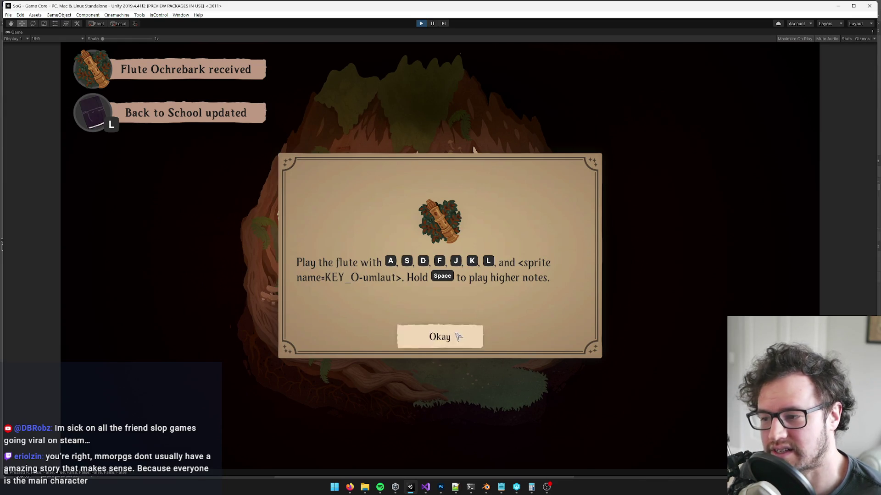
left_click(440, 337)
left_click(421, 24)
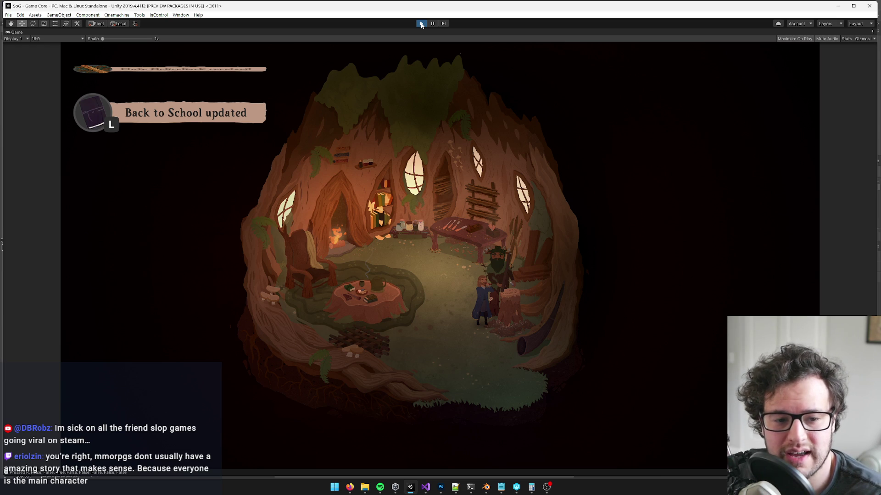
Exit play mode back to the editor and clear the Console log.
left_click(421, 23)
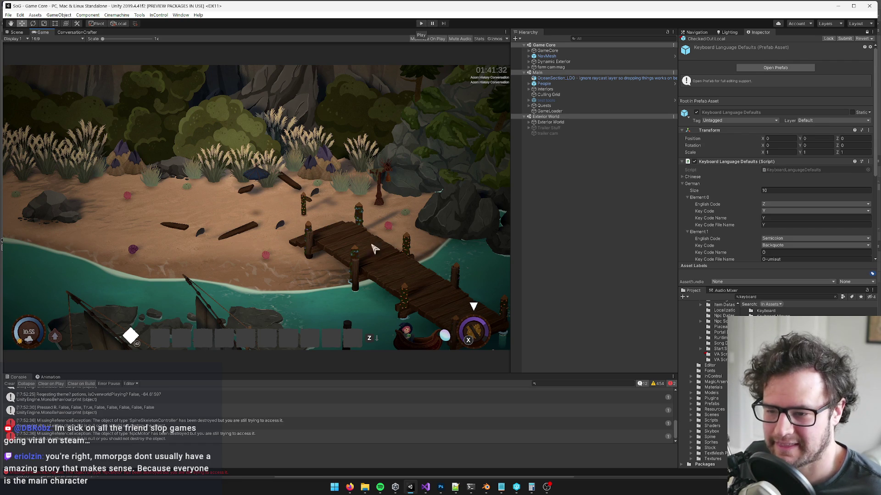
left_click(755, 298)
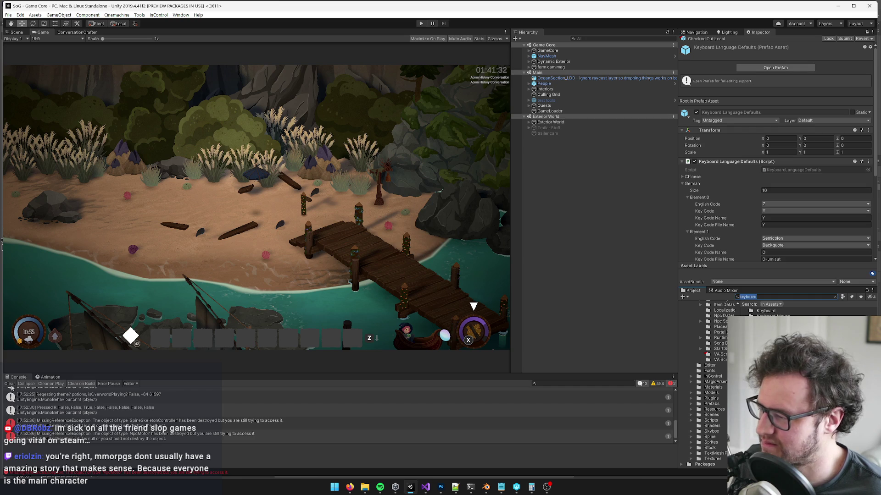
left_click(10, 384)
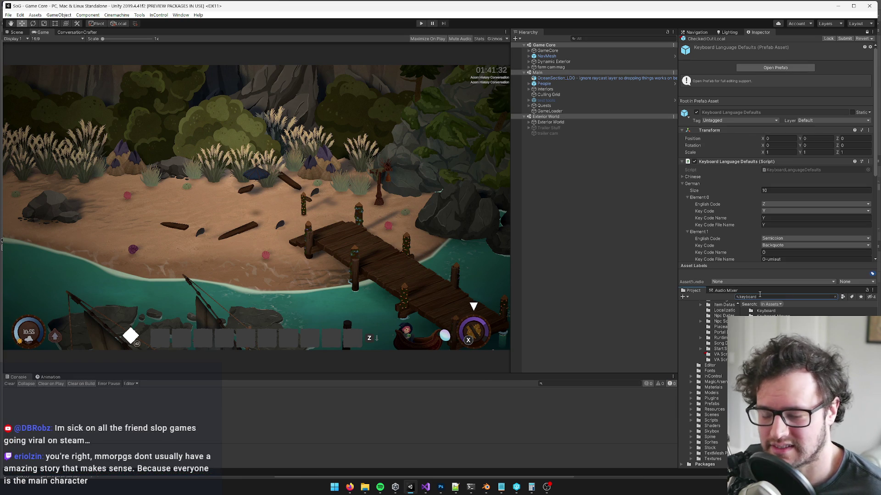
Filter the Project assets by 'key', then bring up the Trello task card.
left_click(761, 297)
type("key")
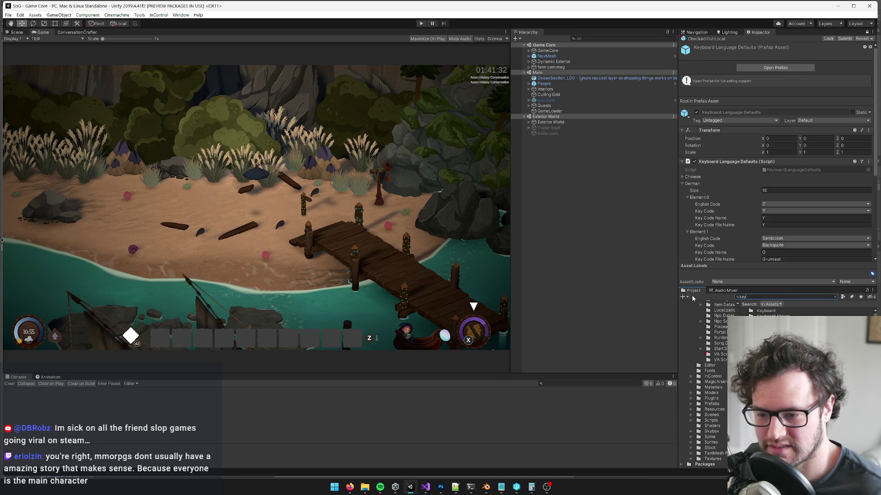
scroll(734, 330, "up", 2)
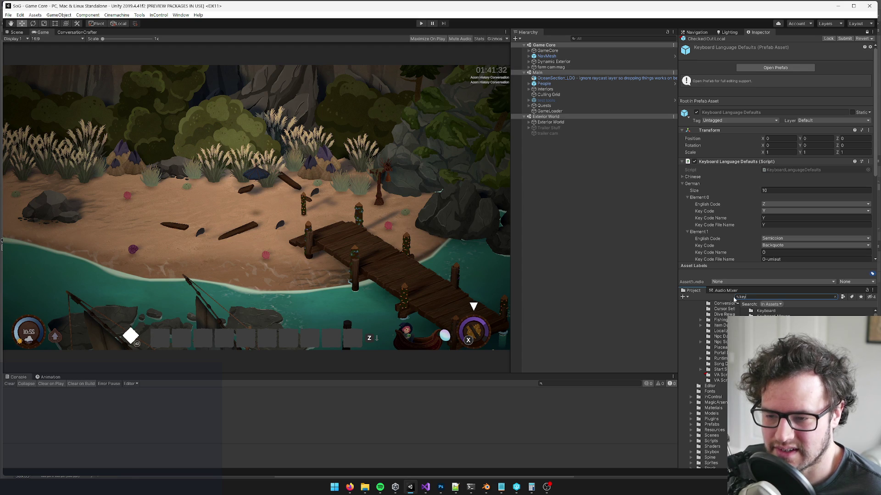
mouse_move(349, 487)
left_click(312, 452)
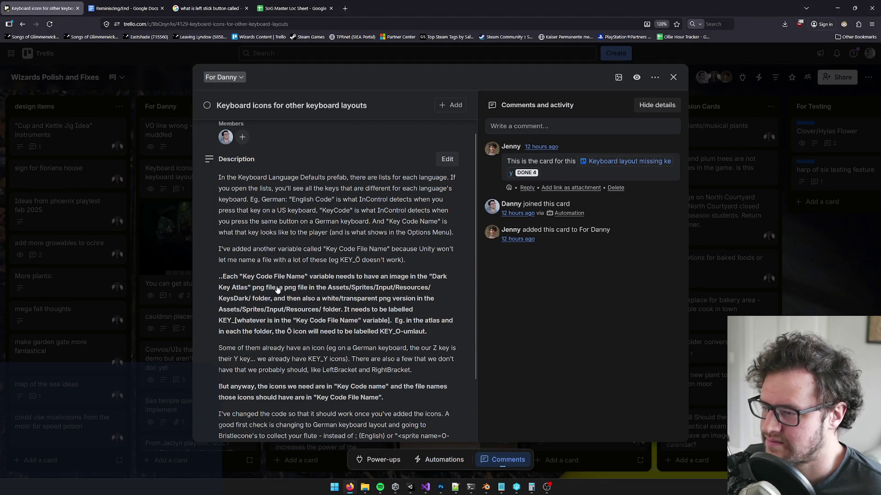
Minimize the Trello browser window to get back to Unity.
left_click(837, 8)
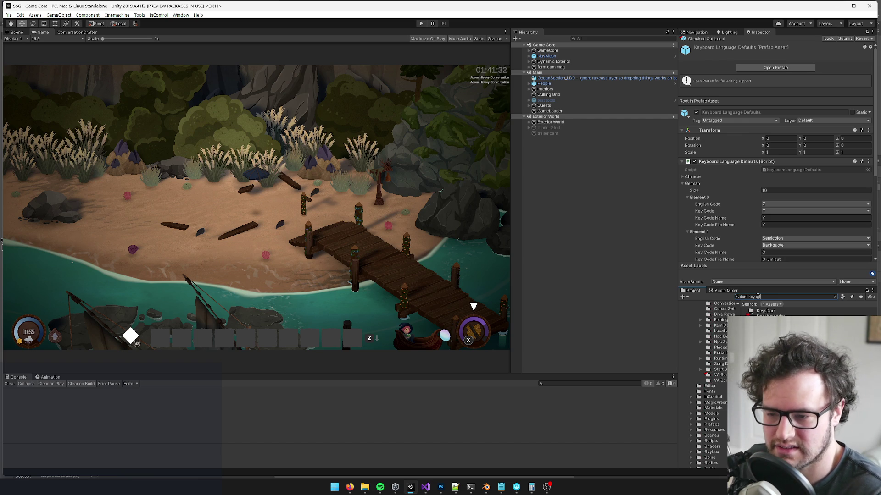
Select Dark Key Atlas in the search results, clear the Project search, and view the atlas image.
left_click(761, 311)
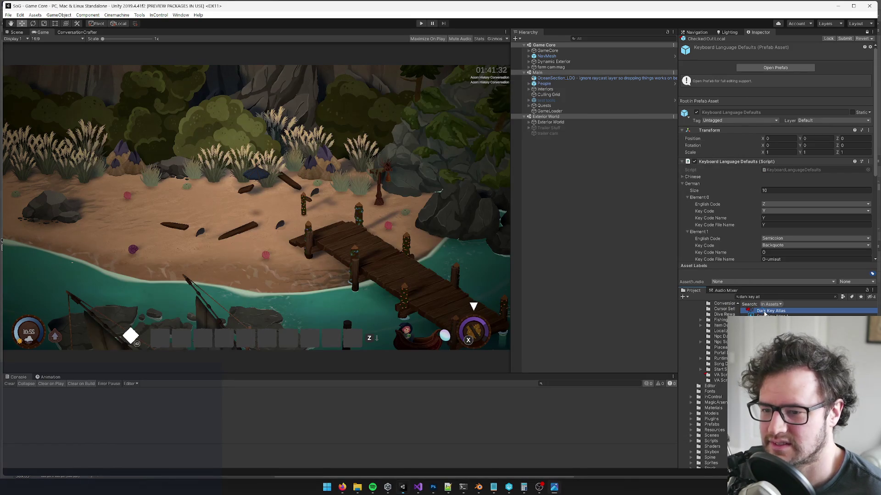
right_click(771, 315)
key("Escape")
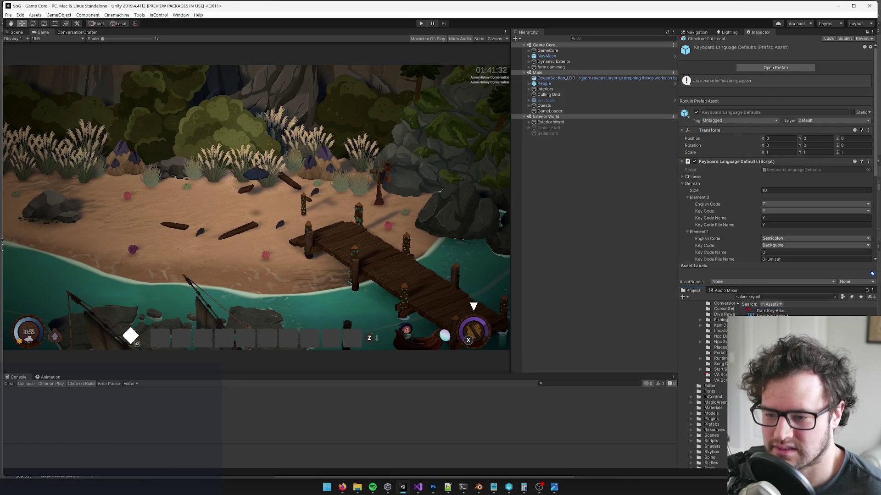
left_click(835, 297)
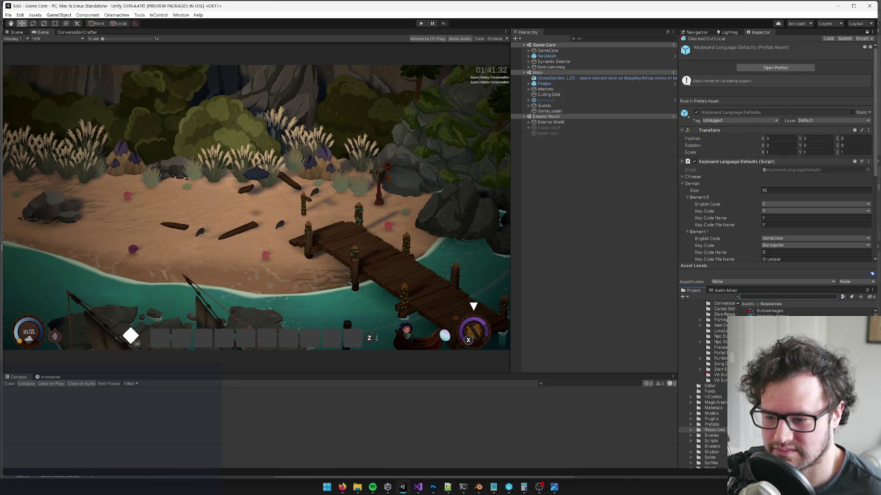
left_click(554, 487)
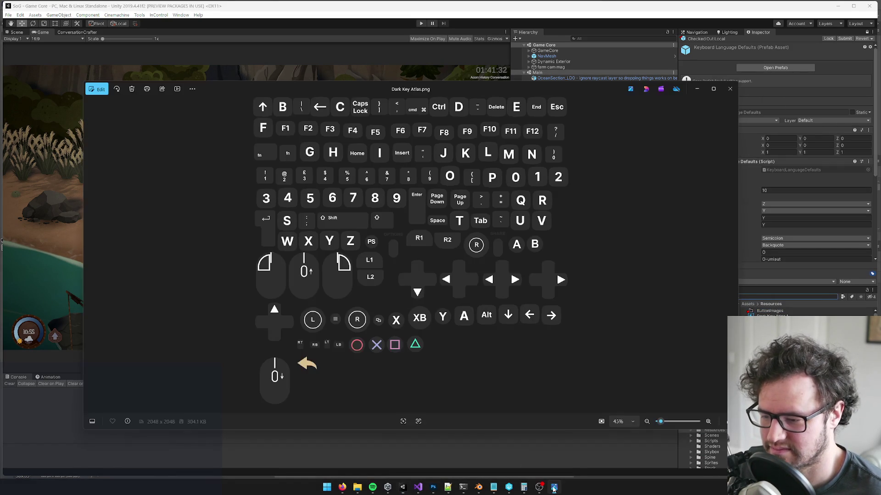
Bring up the game's Assets\Resources folder in File Explorer.
left_click(554, 487)
left_click(433, 487)
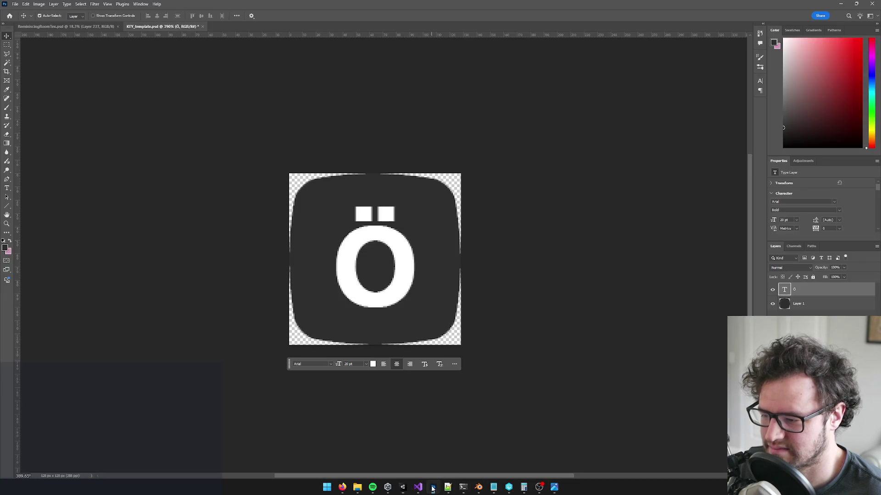
left_click(433, 487)
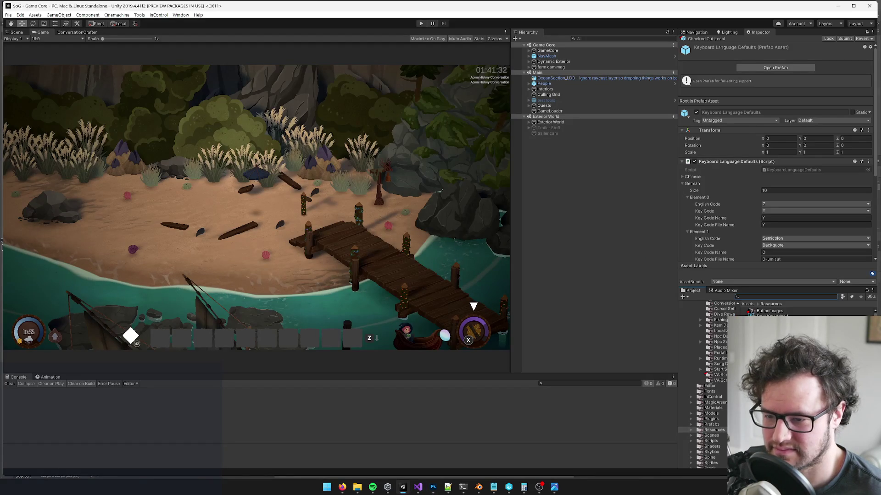
left_click(775, 120)
left_click(777, 123)
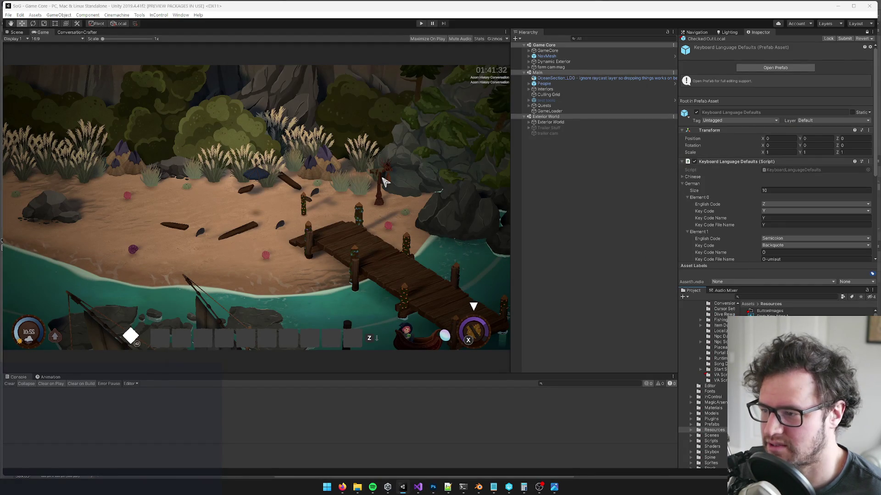
left_click(358, 487)
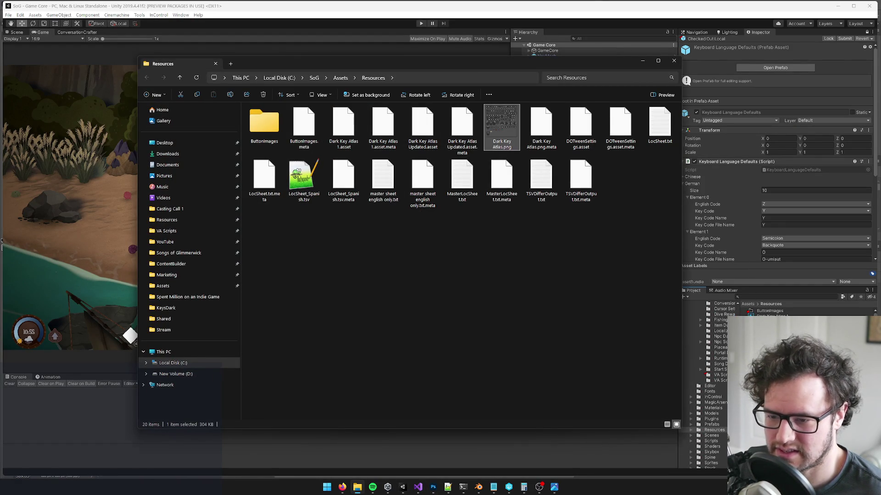
Preview Dark Key Atlas.png in the image viewer, then close the preview.
key("alt+Tab")
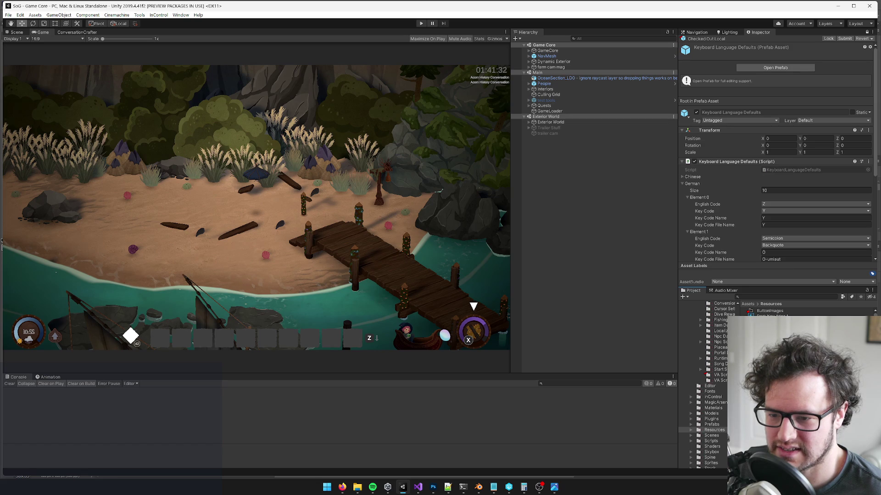
scroll(793, 236, "down", 5)
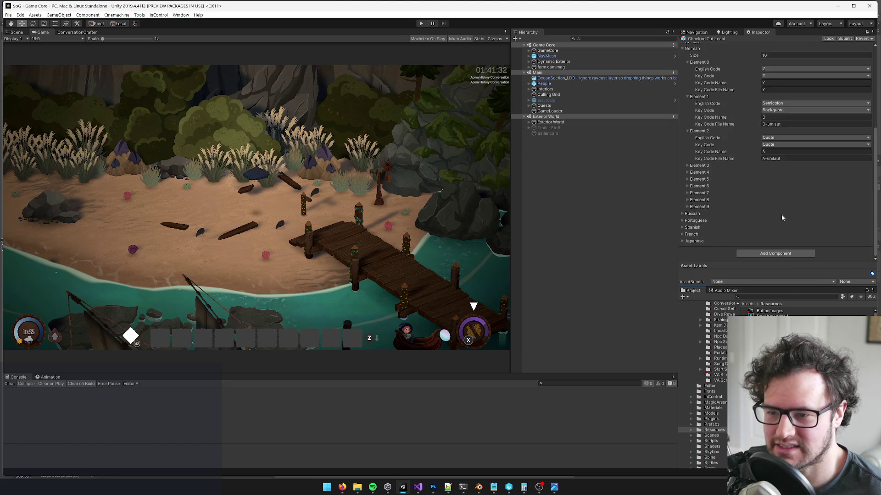
key("alt+Tab")
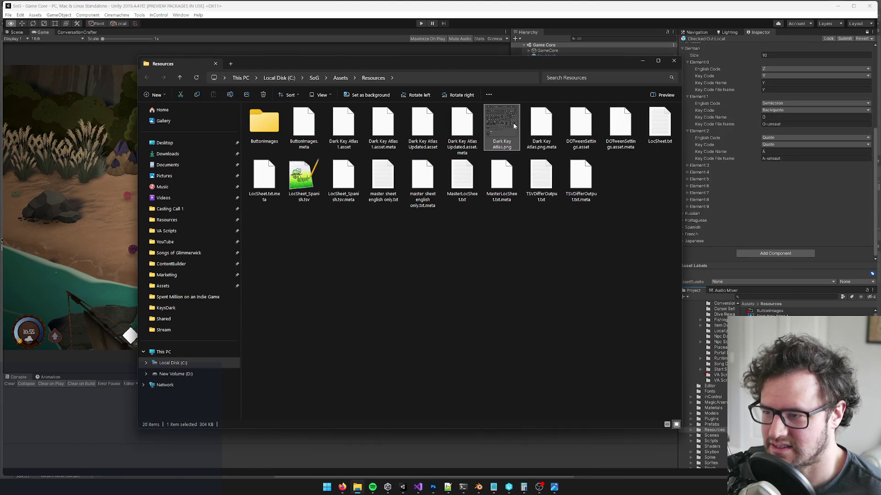
key("Return")
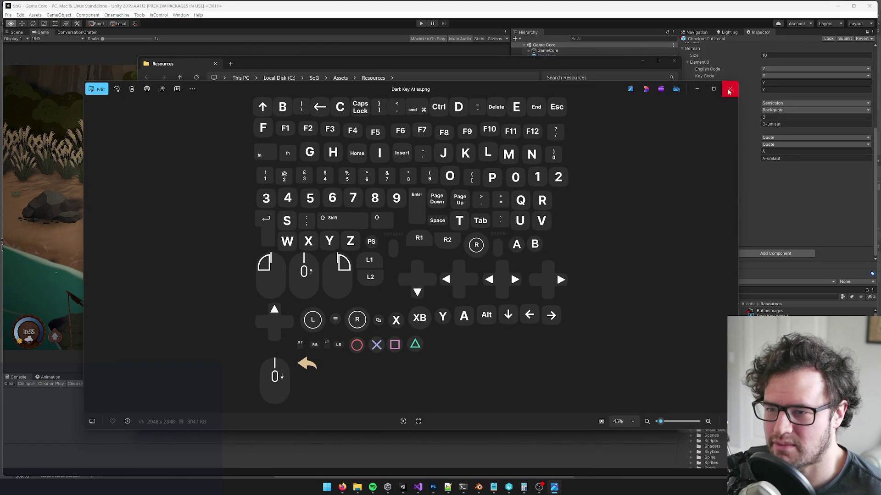
left_click(730, 88)
Drag Dark Key Atlas.png onto Photoshop to open it as a document and look over the atlas.
mouse_move(485, 115)
left_mouse_down()
mouse_move(480, 282)
mouse_move(433, 484)
mouse_move(294, 27)
left_mouse_up()
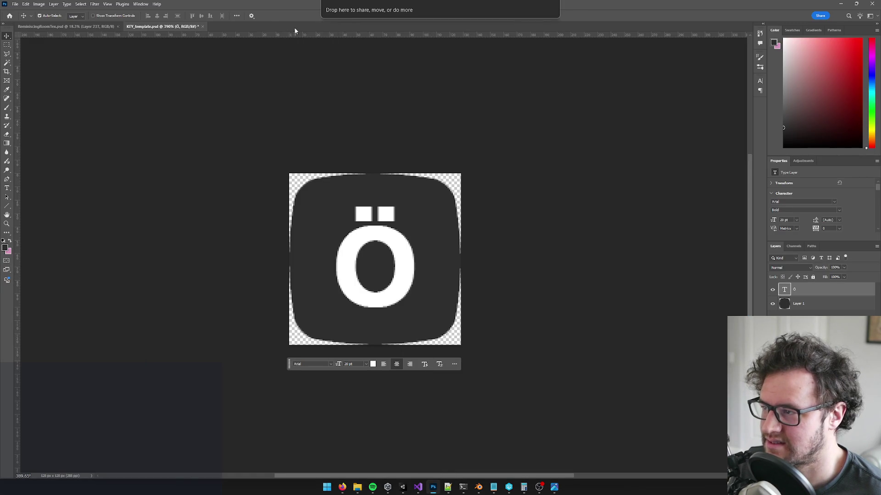
scroll(398, 174, "up", 2)
scroll(413, 220, "down", 2)
scroll(434, 272, "down", 5)
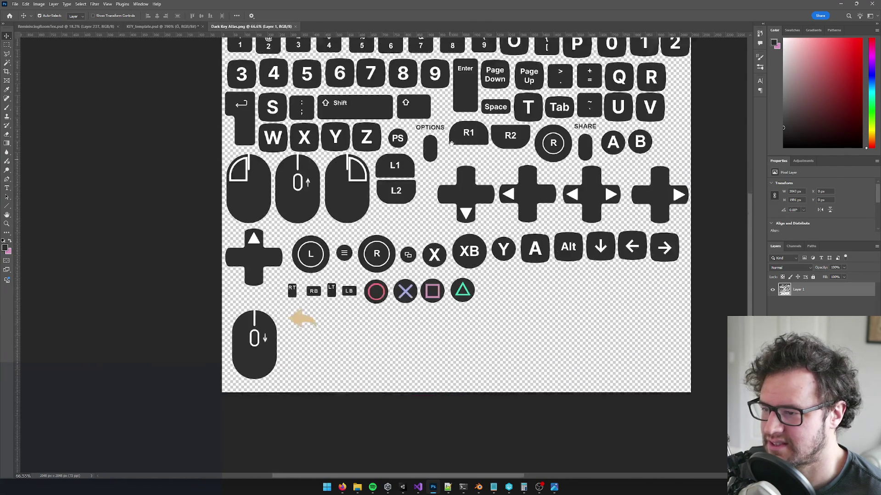
scroll(287, 337, "up", 5)
scroll(287, 338, "down", 6)
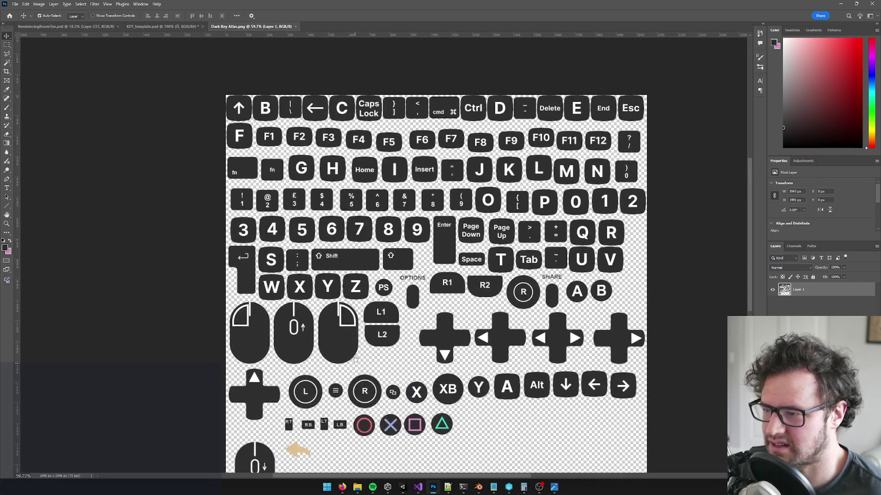
left_click_drag(356, 360, 410, 202)
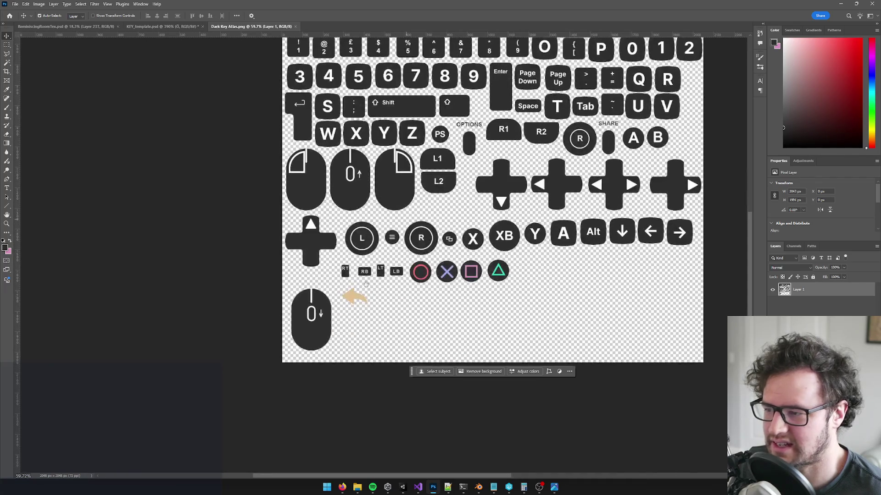
mouse_move(533, 120)
left_mouse_down()
mouse_move(461, 291)
mouse_move(470, 215)
mouse_move(509, 200)
left_mouse_up()
key("alt+Tab")
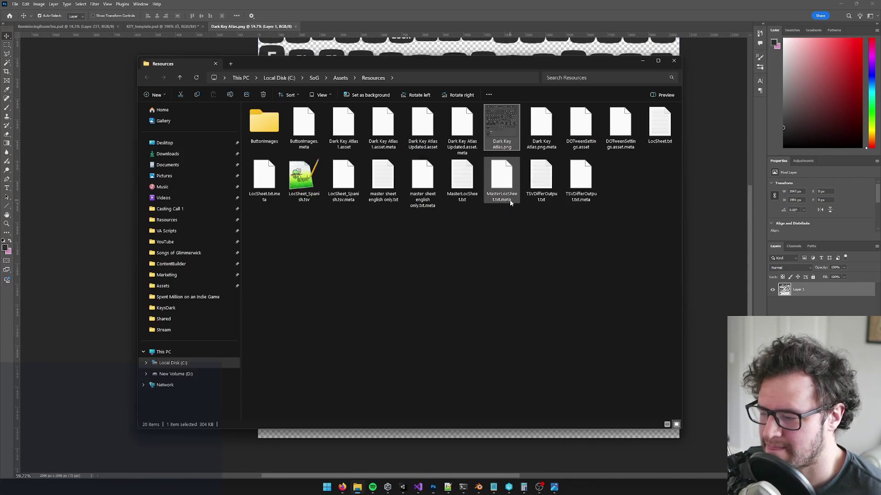
key("alt+Tab")
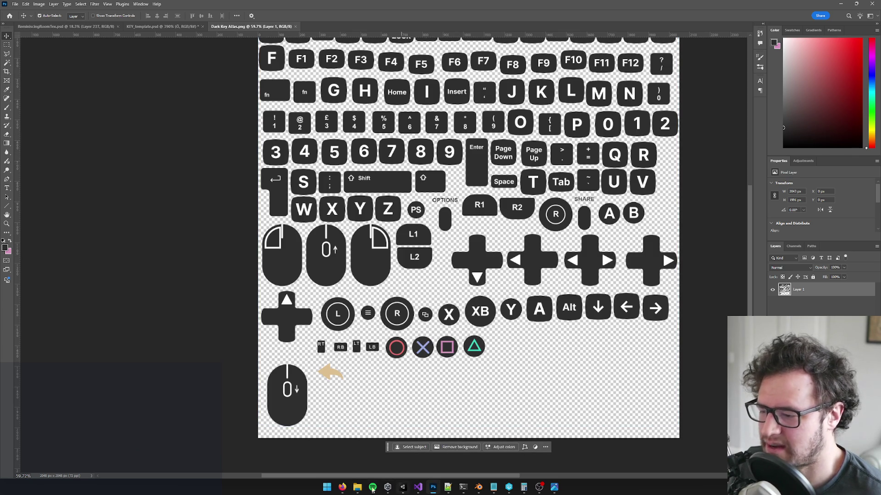
mouse_move(346, 492)
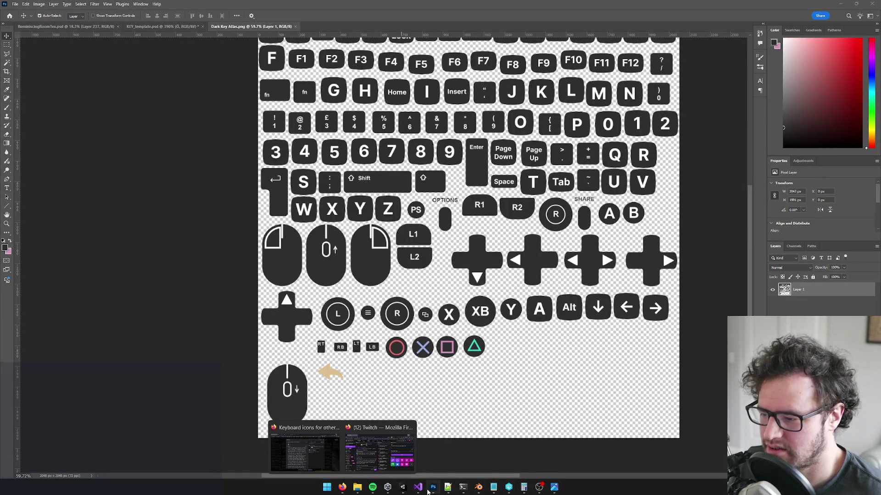
left_click(434, 492)
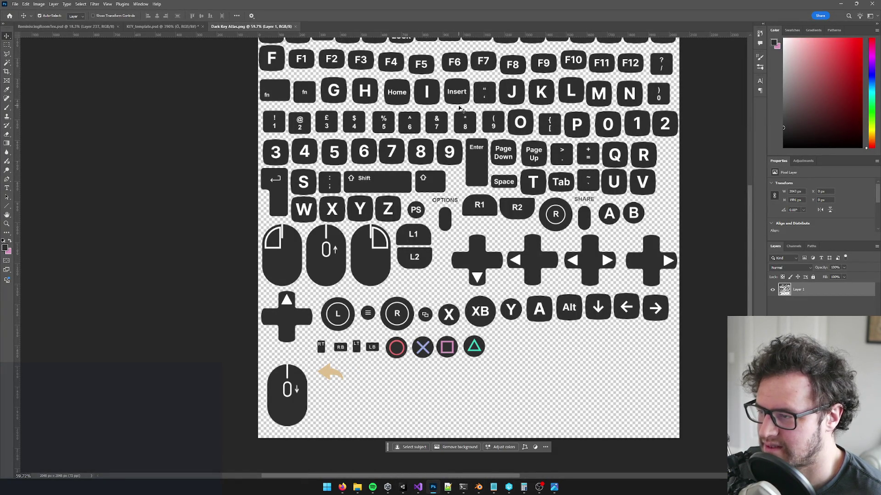
In Unity, expand German Element 3 to check its key mapping.
mouse_move(403, 487)
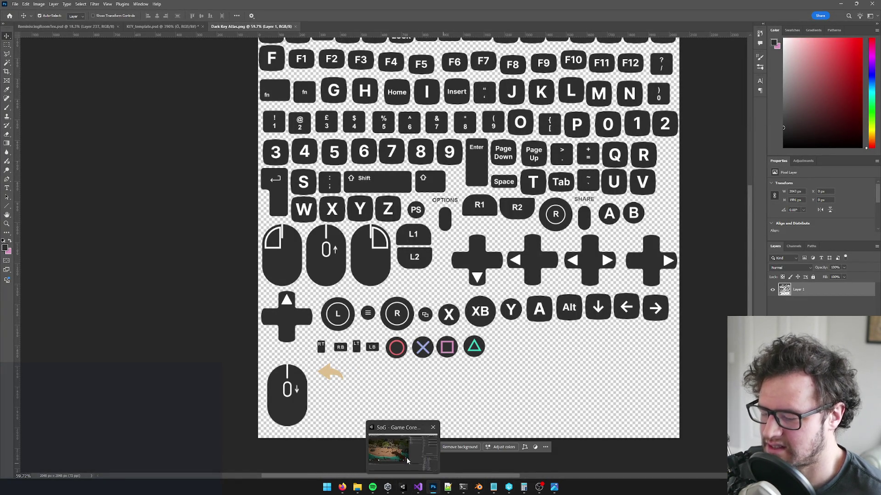
left_click(407, 460)
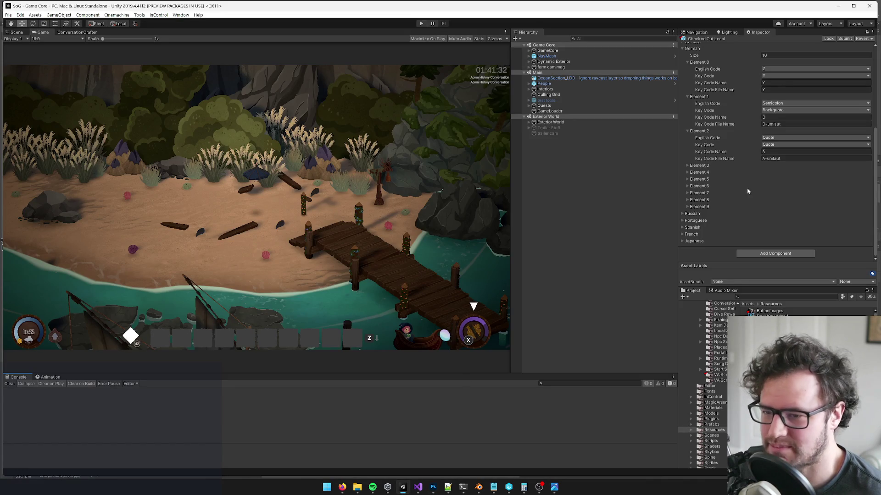
left_click(687, 165)
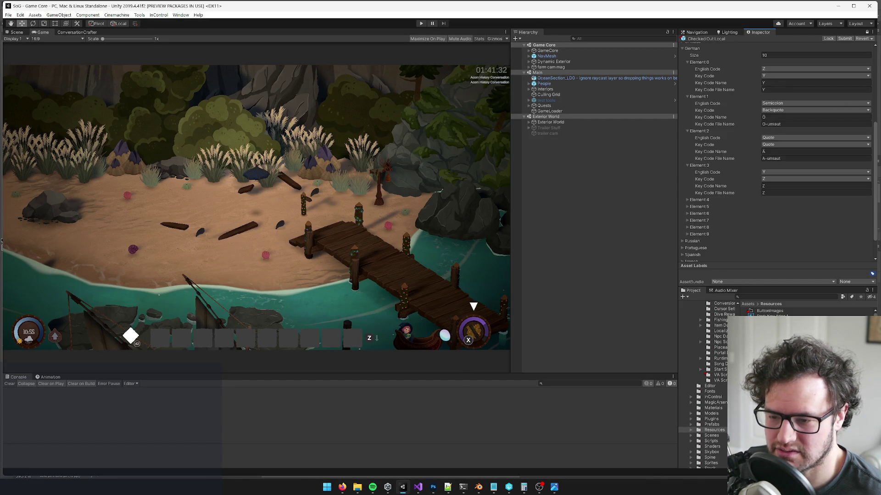
scroll(775, 202, "up", 5)
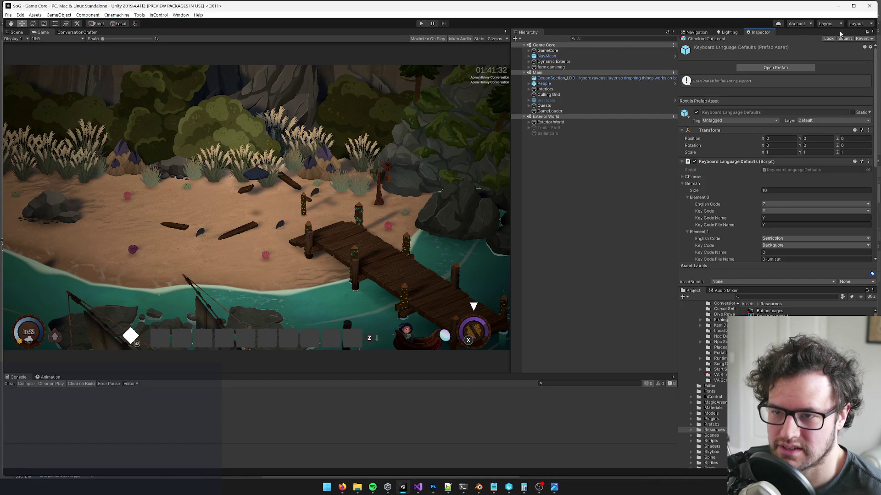
Add an extra Inspector tab to keep the Dark Key Atlas import settings.
left_click(872, 32)
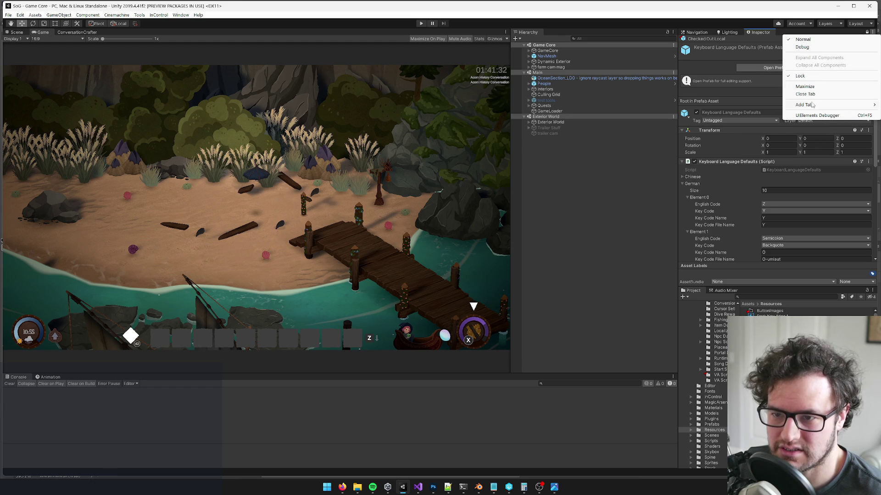
mouse_move(811, 105)
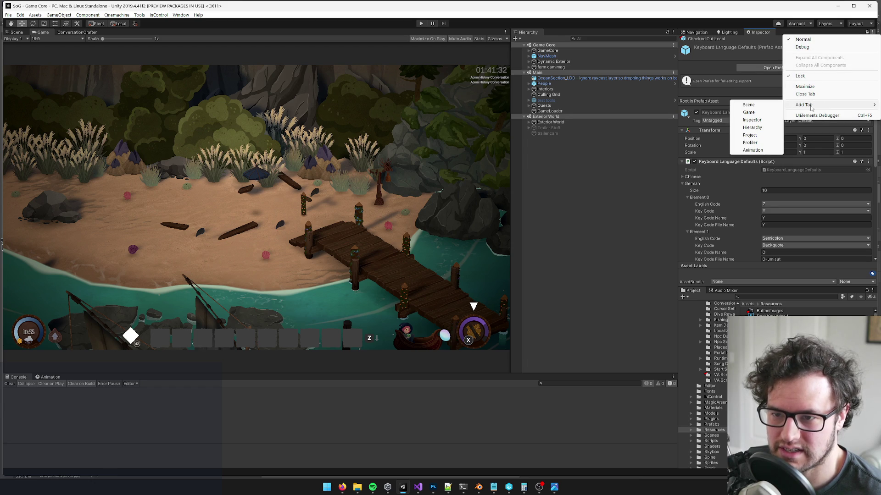
left_click(753, 120)
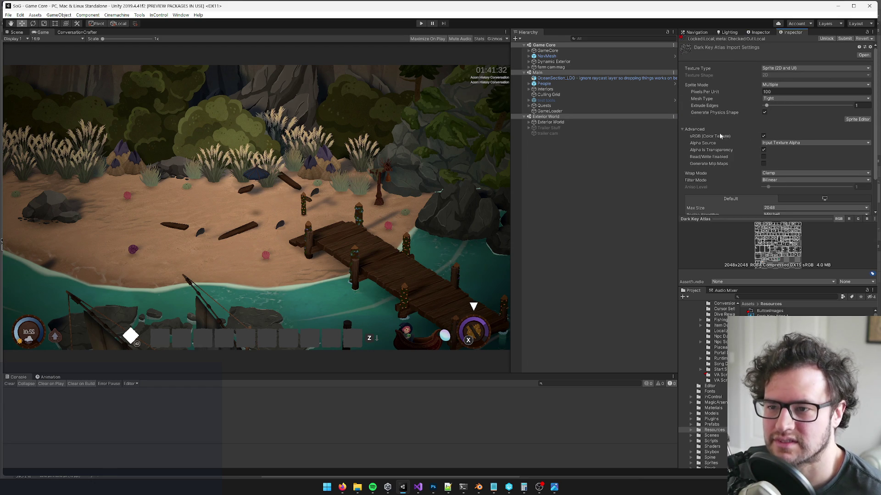
Open Dark Key Atlas from the Project panel in Photoshop.
scroll(696, 132, "down", 2)
scroll(696, 133, "up", 2)
scroll(696, 132, "down", 2)
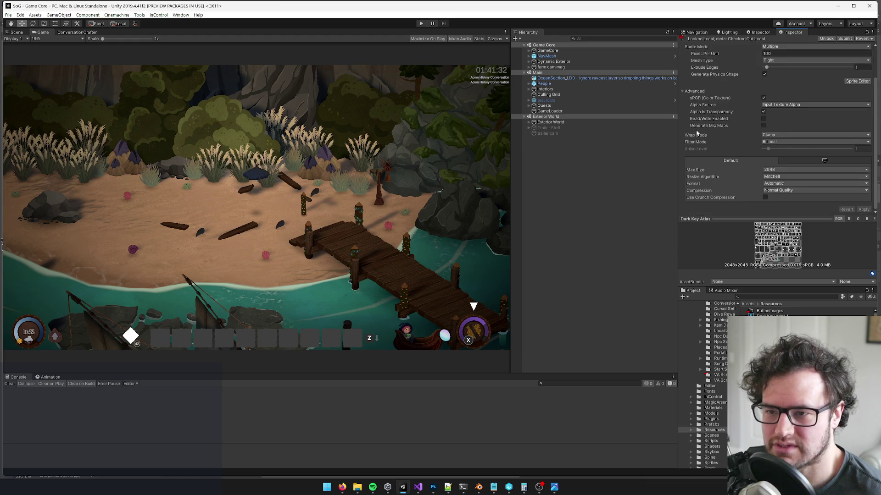
double_click(771, 316)
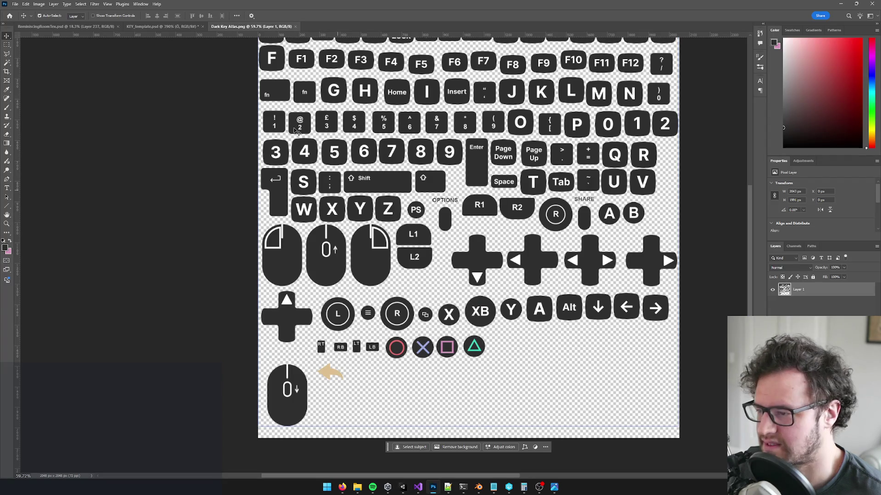
In KEY_template.psd, merge the Ö text into the key layer and copy the whole key.
left_click(158, 26)
left_click(821, 306)
left_click(807, 296)
key("ctrl+e")
key("ctrl+a")
key("ctrl+c")
Paste the Ö key into Dark Key Atlas and line it up beside the PlayStation triangle.
left_click(242, 26)
key("ctrl+v")
mouse_move(472, 246)
left_mouse_down()
mouse_move(533, 329)
mouse_move(560, 317)
mouse_move(503, 358)
left_mouse_up()
scroll(592, 255, "down", 1)
scroll(592, 255, "up", 2)
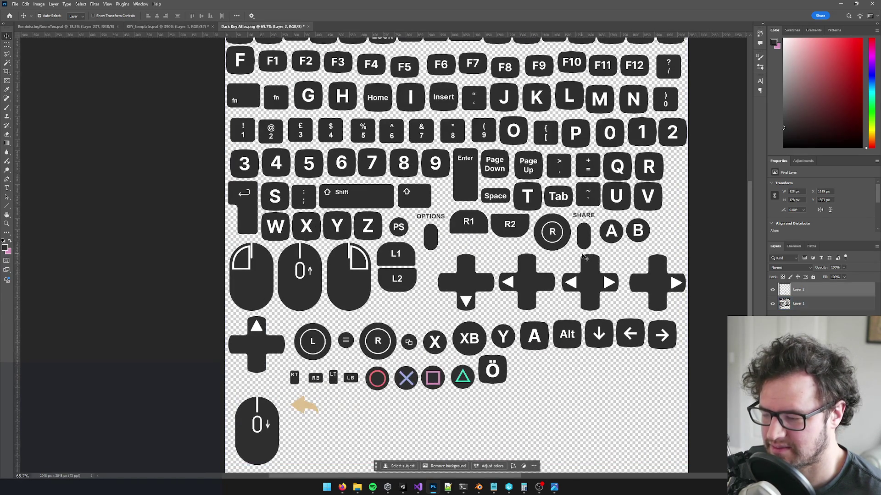
scroll(480, 380, "up", 10)
left_click_drag(481, 380, 485, 387)
scroll(485, 386, "down", 6)
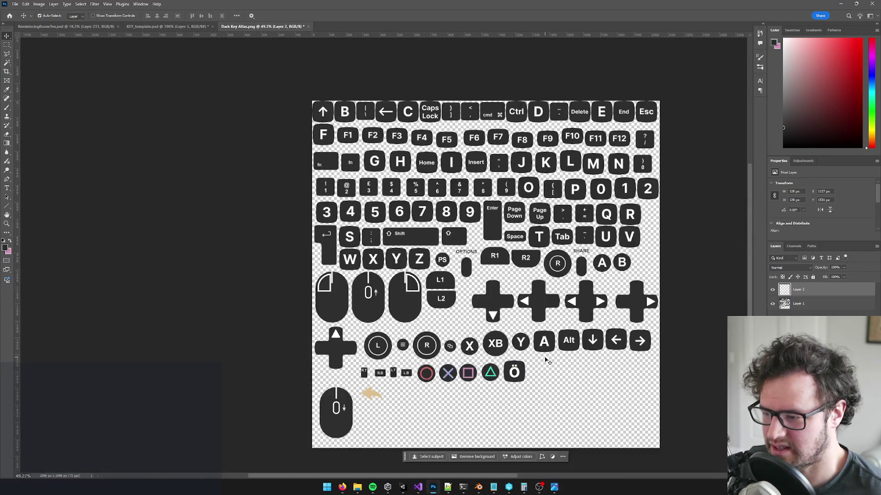
scroll(282, 372, "up", 6)
Merge the Ö key into the atlas base layer, then close and save Dark Key Atlas.
left_click(260, 375)
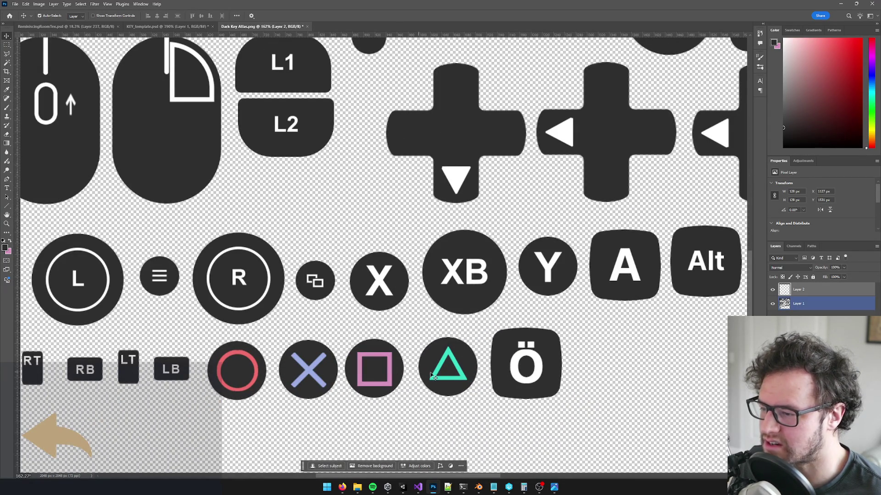
scroll(443, 375, "down", 1)
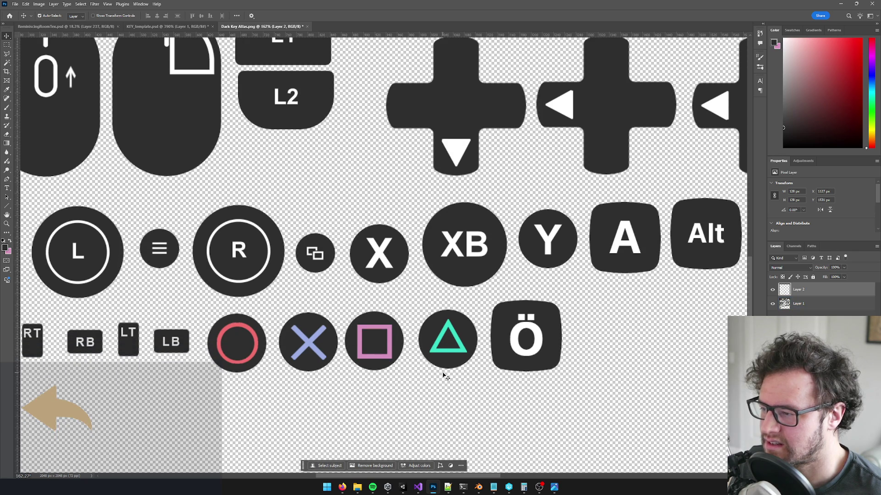
scroll(443, 375, "up", 4)
scroll(537, 348, "down", 6)
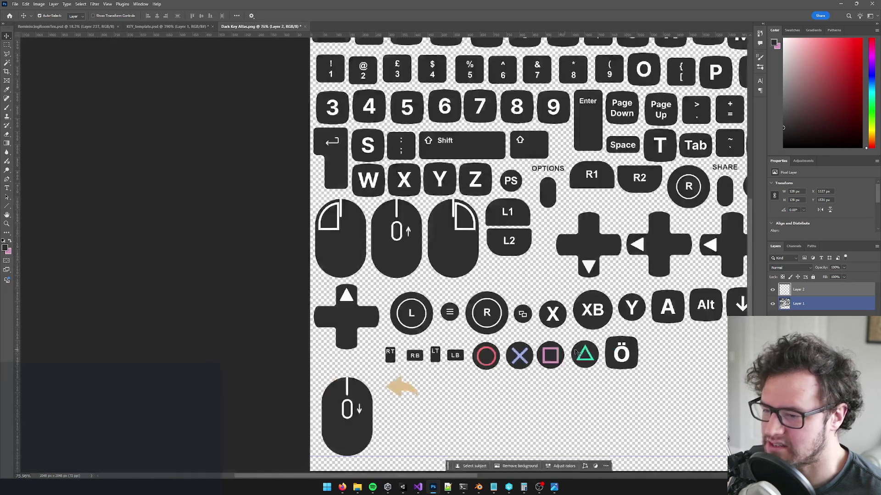
key("ctrl+z")
left_click(304, 26)
key("Return")
key("alt+Tab")
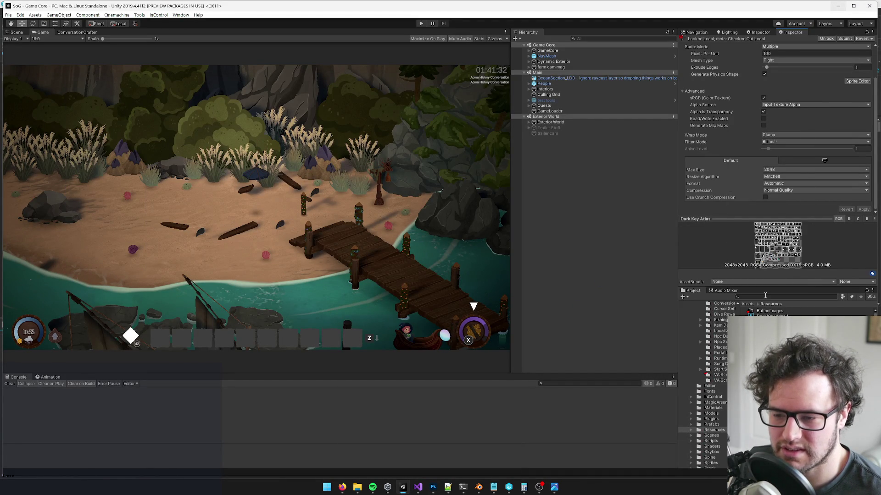
Open the ButtonImages folder in the Project panel, then go back up to Resources.
left_click(766, 295)
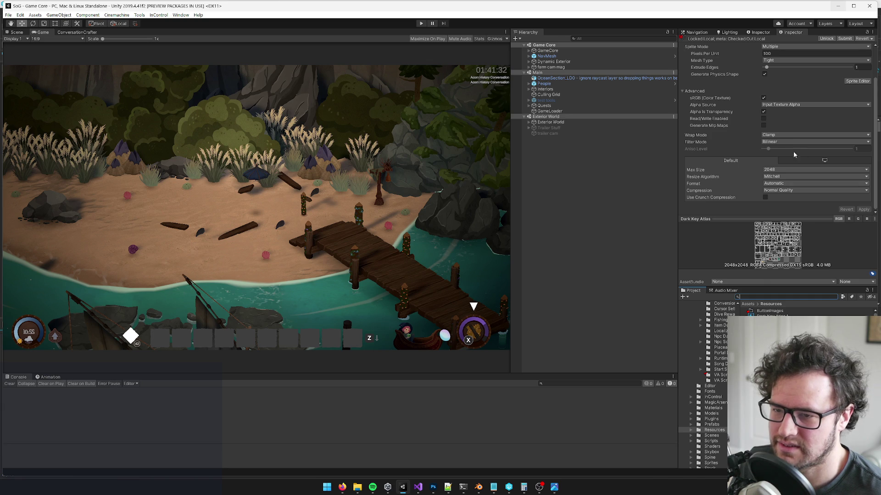
scroll(782, 153, "up", 3)
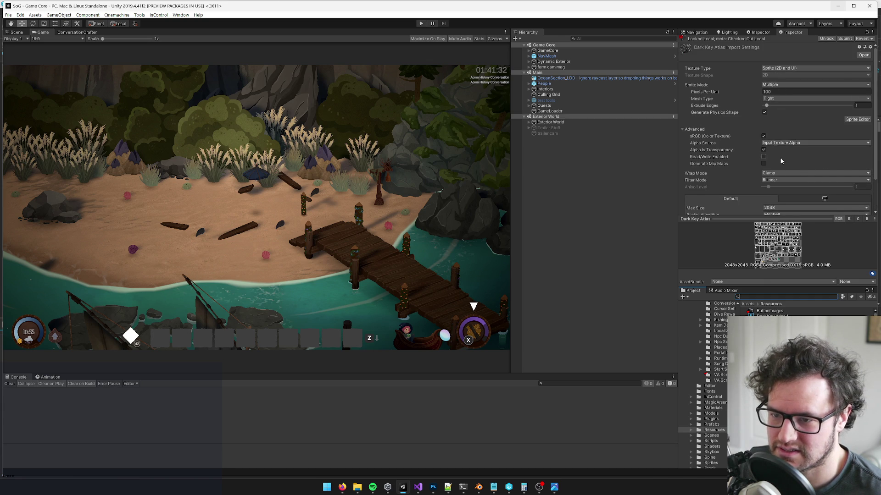
scroll(780, 158, "down", 3)
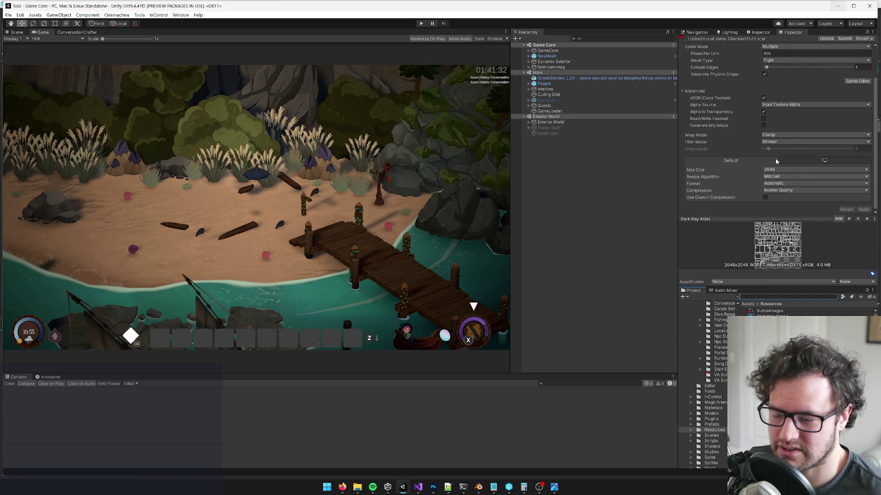
scroll(788, 170, "up", 3)
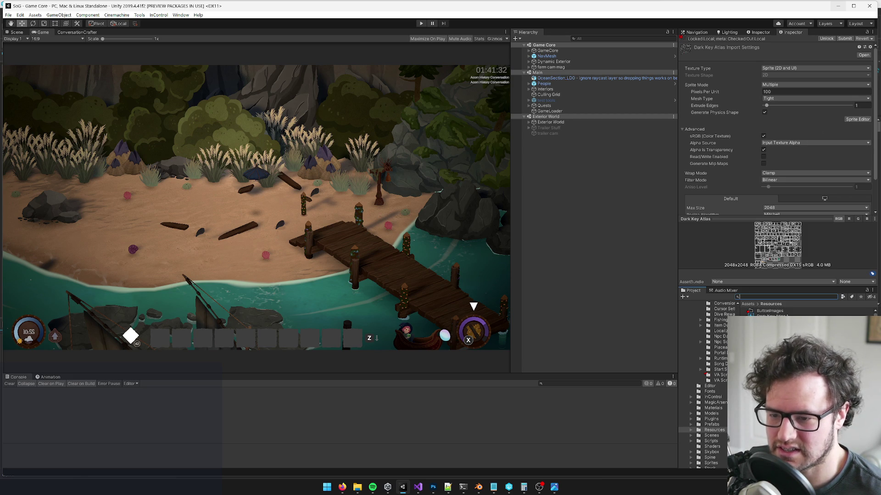
double_click(757, 312)
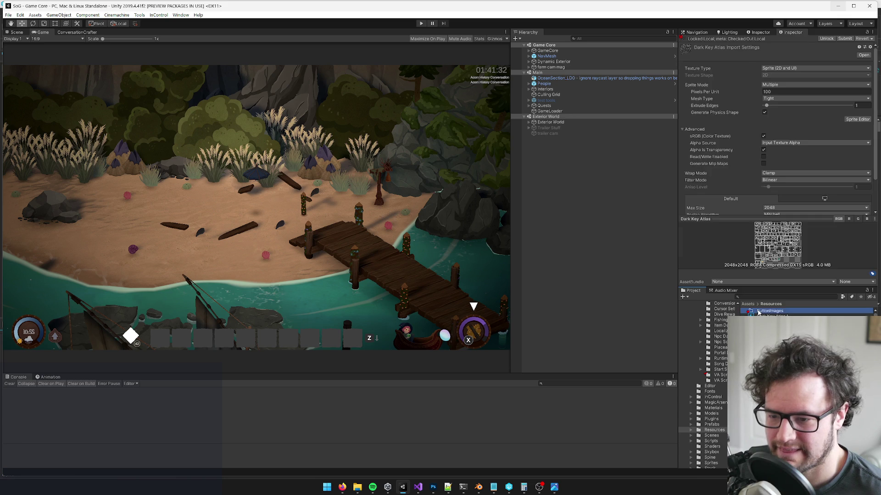
left_click(771, 304)
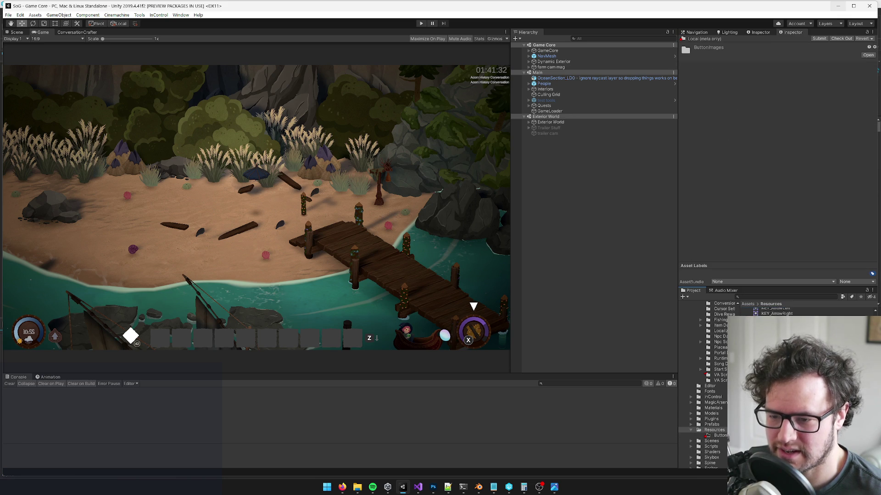
Switch between Dark Key Atlas 1 and Dark Key Atlas Updated in the Inspector, ending on Dark Key Atlas 1.
left_click(771, 316)
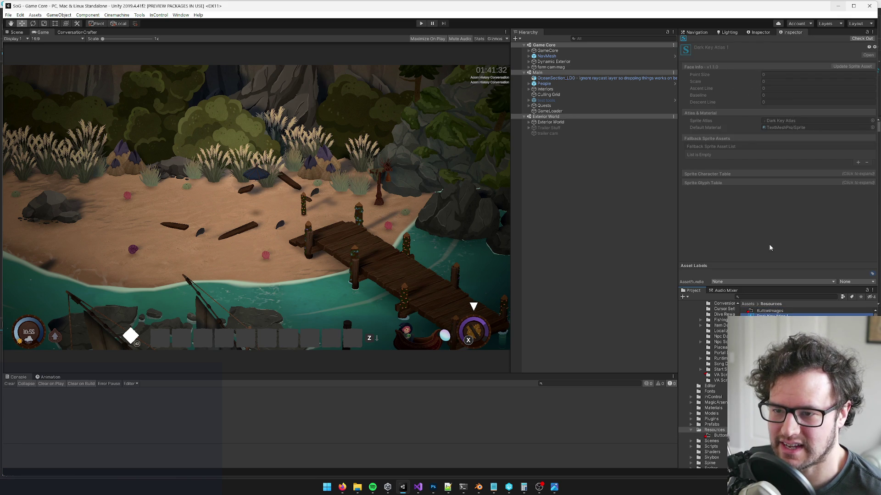
key("Down")
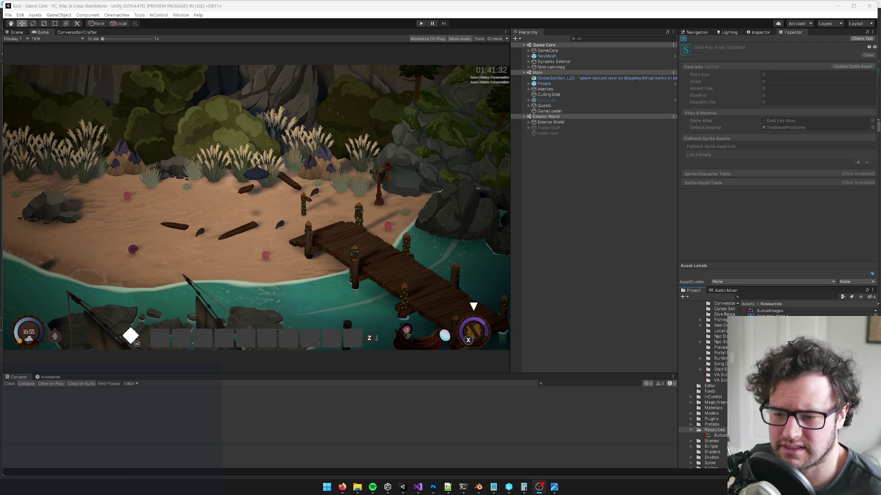
left_click(772, 316)
left_click(776, 322)
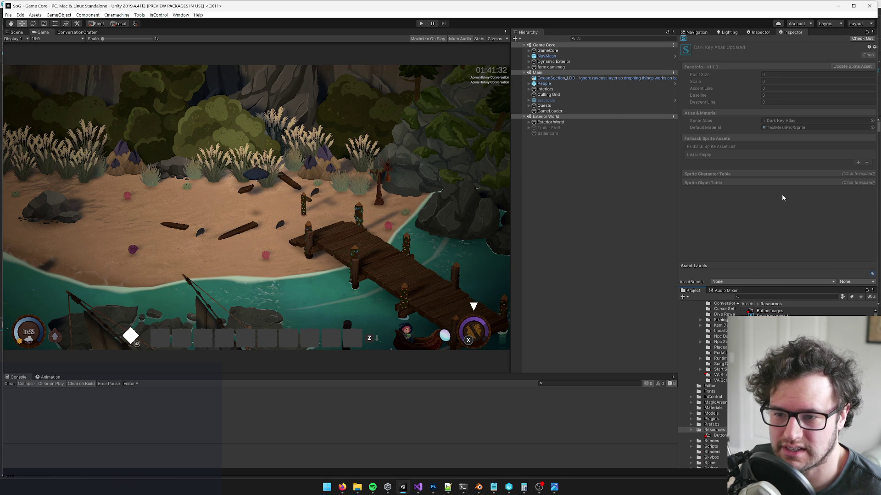
key("Up")
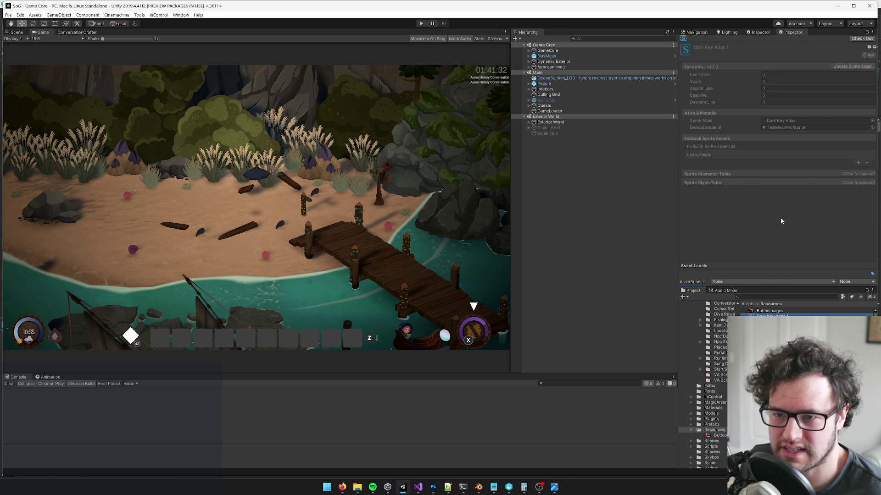
scroll(780, 312, "down", 5)
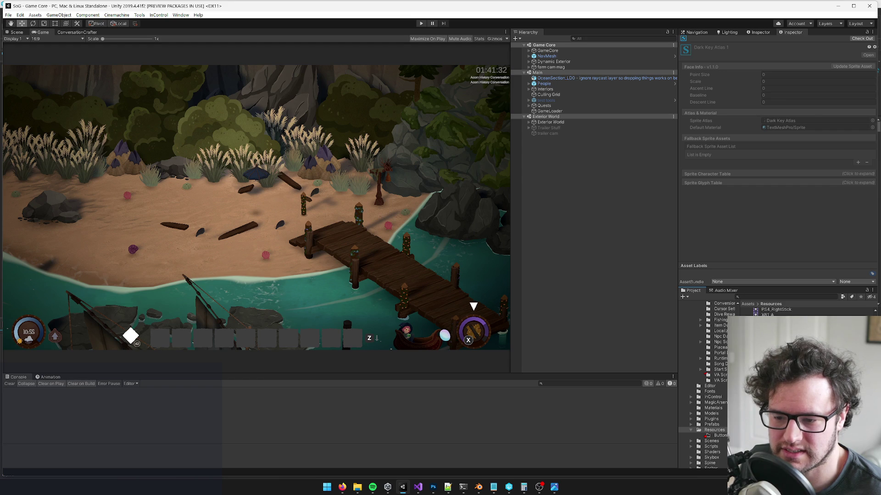
scroll(780, 312, "up", 5)
left_click(743, 297)
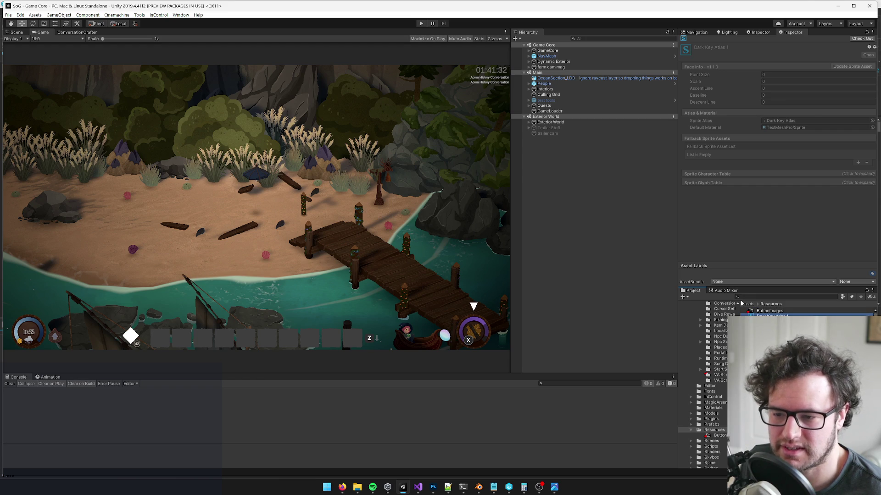
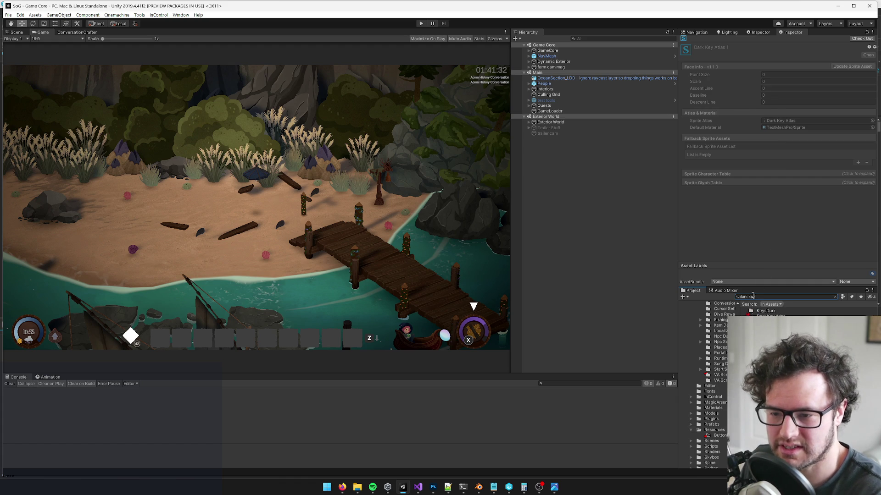
Open the KeysDark folder and inspect the KEY_C and XB1_Square sprites' import settings.
double_click(763, 311)
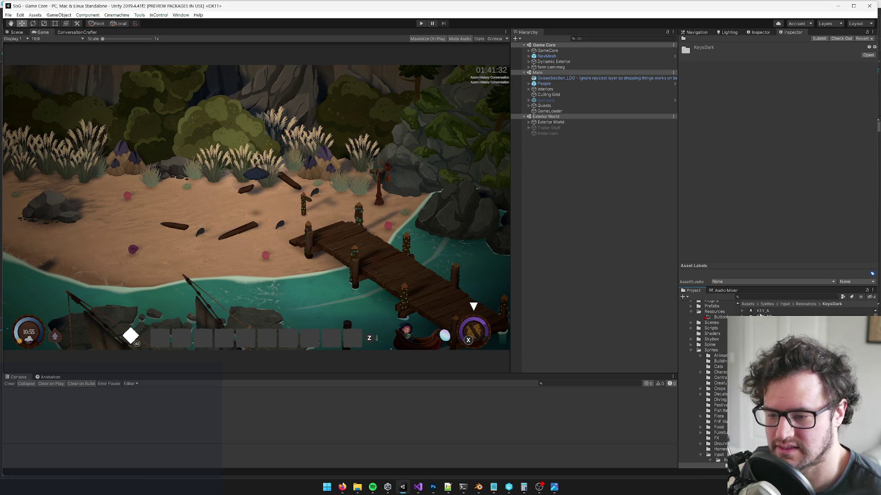
left_click(780, 330)
left_click(779, 325)
scroll(779, 312, "down", 5)
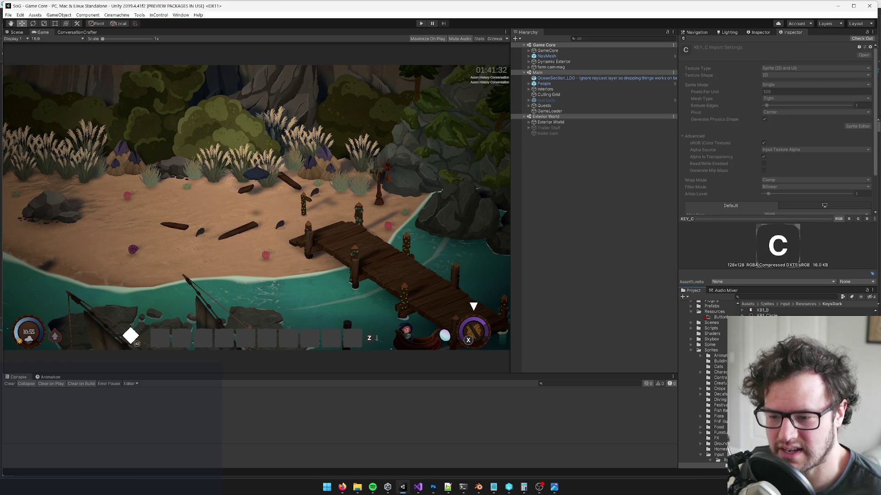
left_click(771, 326)
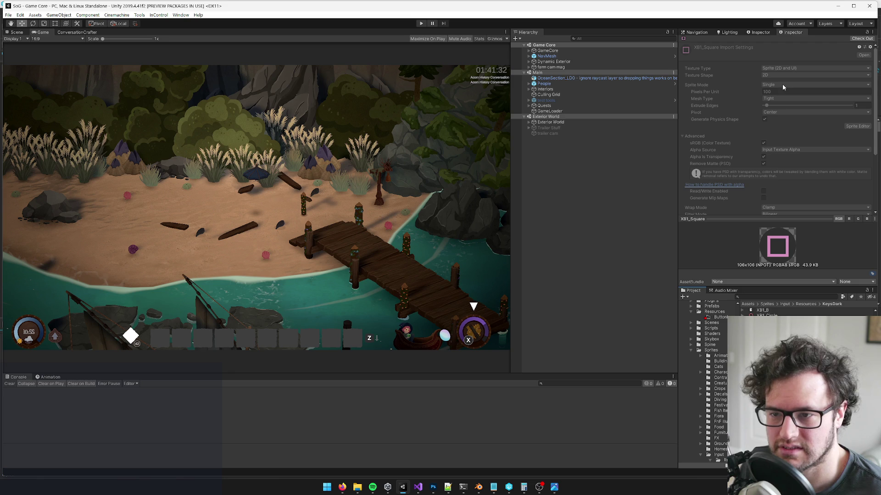
scroll(786, 109, "down", 3)
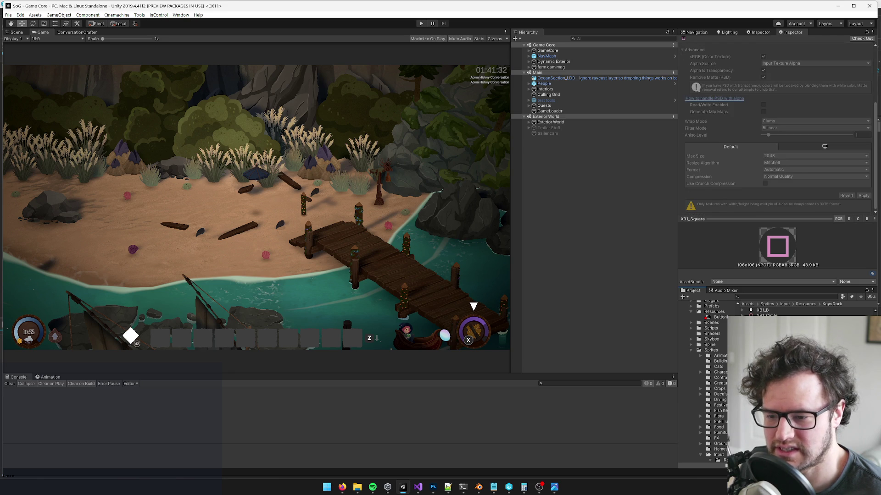
Dismiss the sprite's context menu, switch to Perforce P4V and select the Audio workspace folder.
right_click(770, 326)
key("Escape")
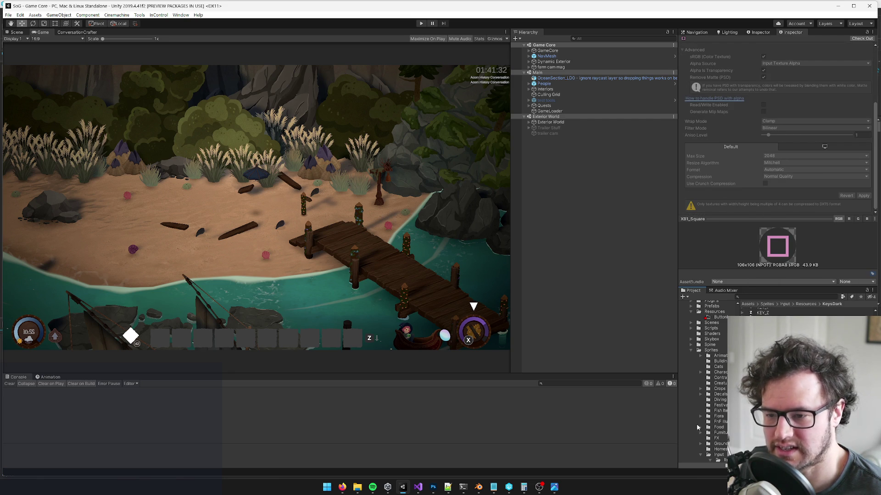
left_click(508, 487)
left_click(41, 108)
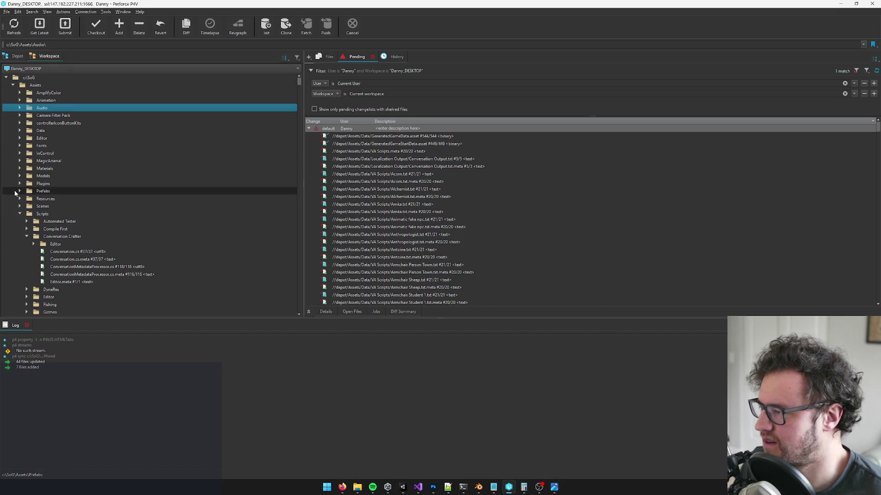
Collapse the Scripts and Spine folders and expand Sprites in the P4V Workspace tree.
left_click(20, 214)
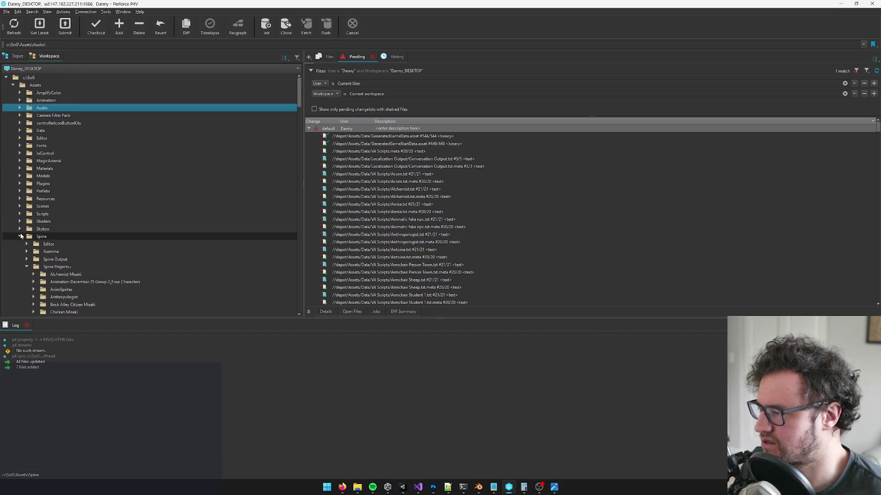
double_click(41, 236)
key("Down")
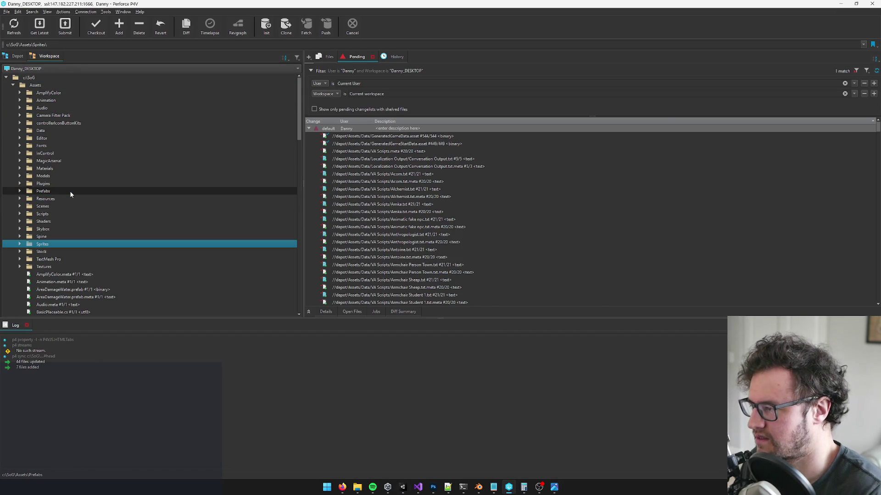
key("Right")
key("Down")
key("alt+Tab")
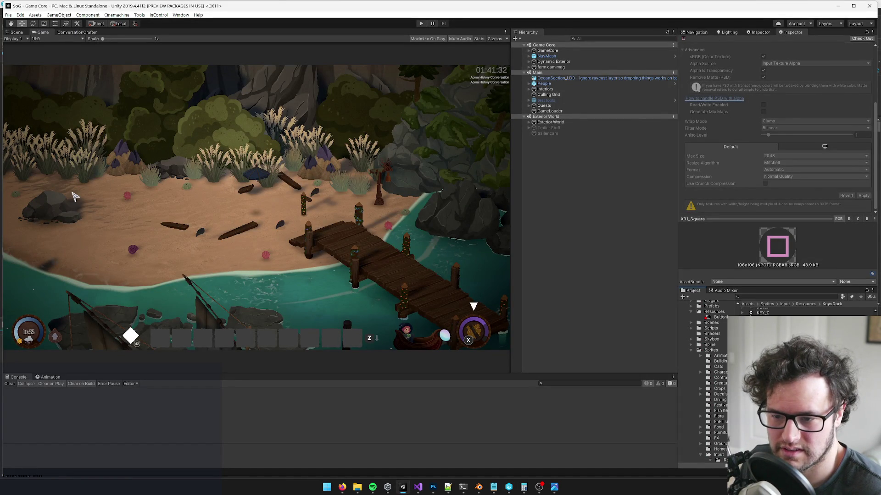
key("alt+Tab")
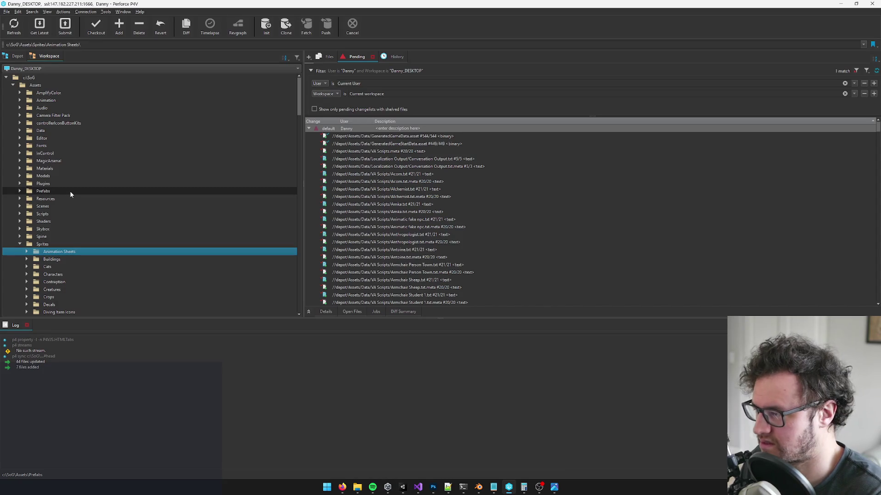
Expand Sprites > Input > Resources > KeysDark to list its files.
key("i")
key("Right")
key("Down")
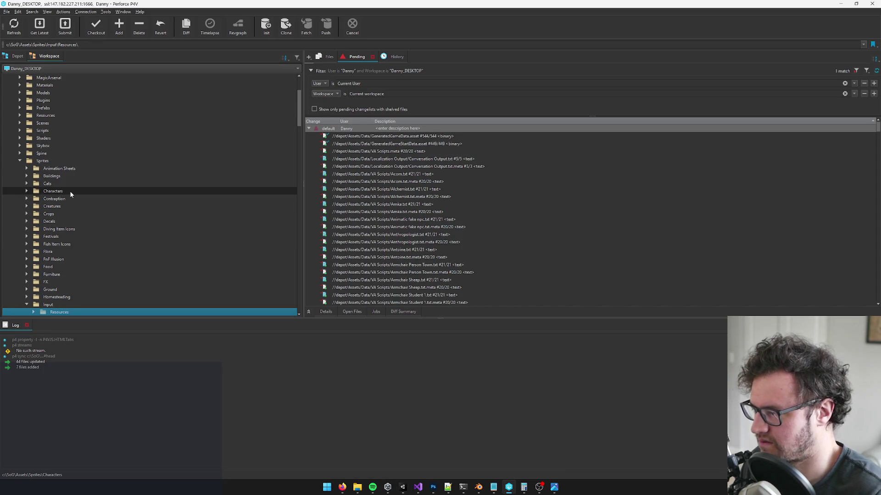
key("Right")
key("Down")
key("Right")
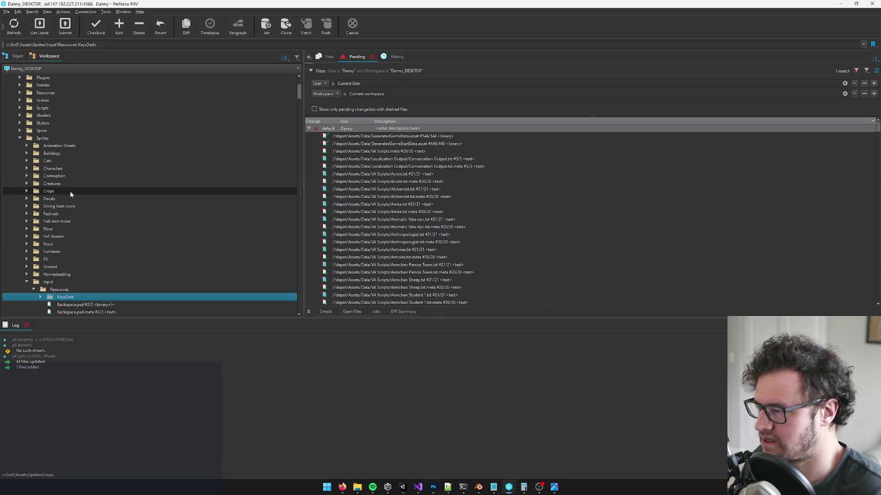
scroll(109, 216, "down", 9)
Select XB1_Circle.png in KeysDark and show its revision history.
left_click(100, 170)
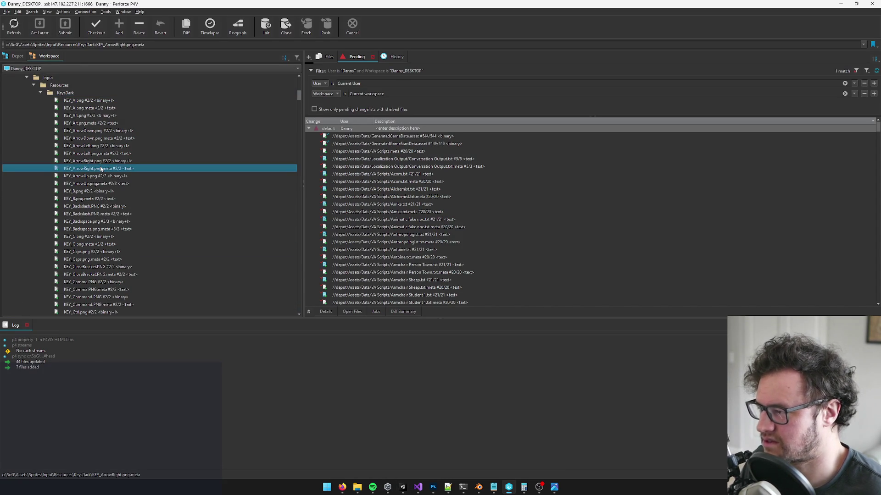
key("Down")
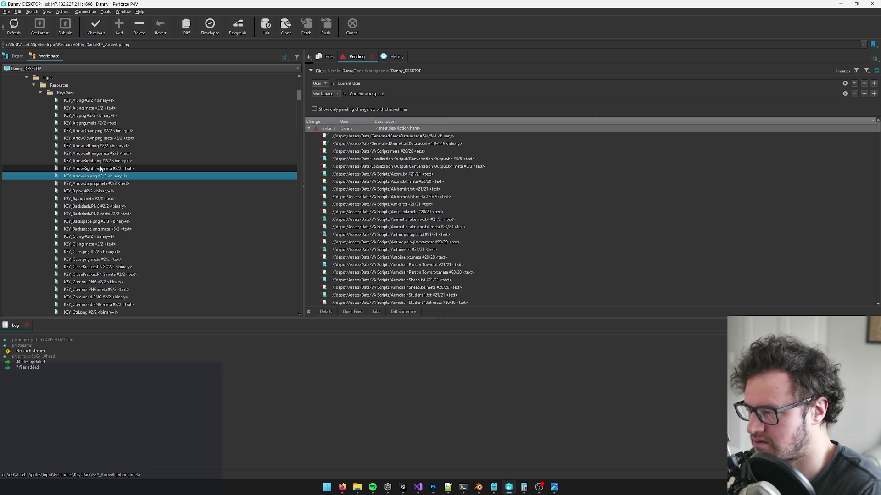
key("Up")
key("Down")
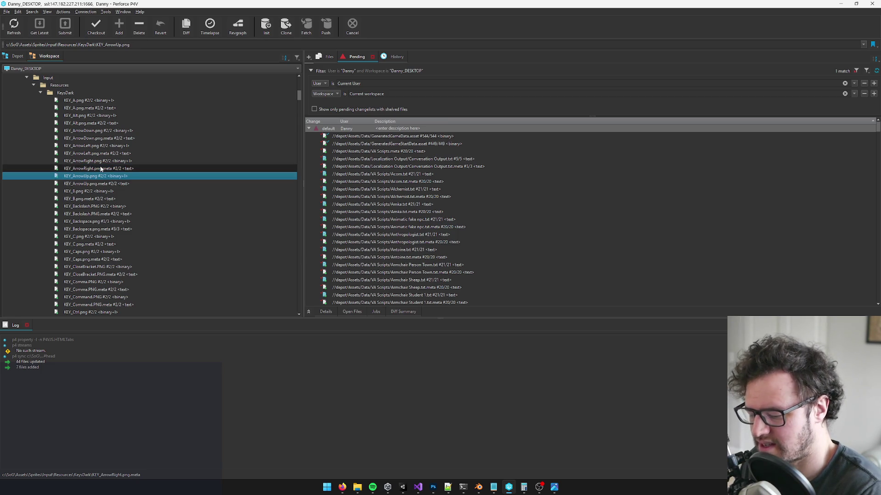
type("ps")
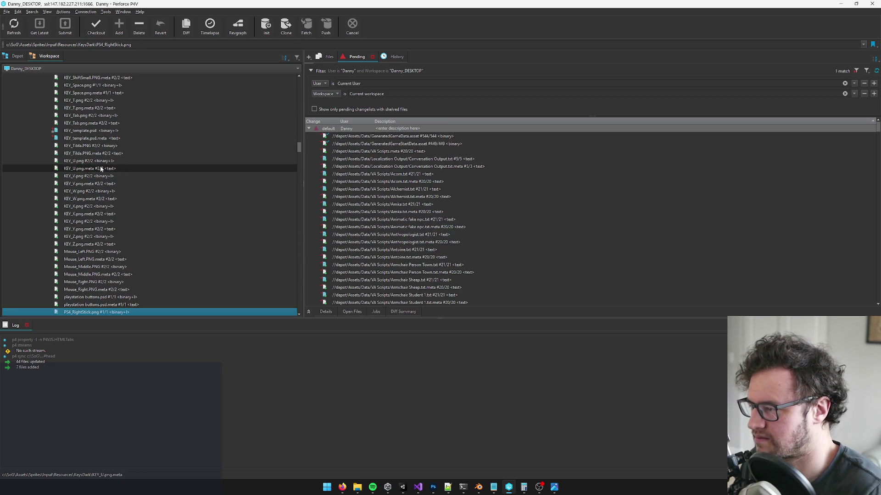
scroll(114, 174, "down", 5)
scroll(113, 174, "down", 1)
left_click(92, 221)
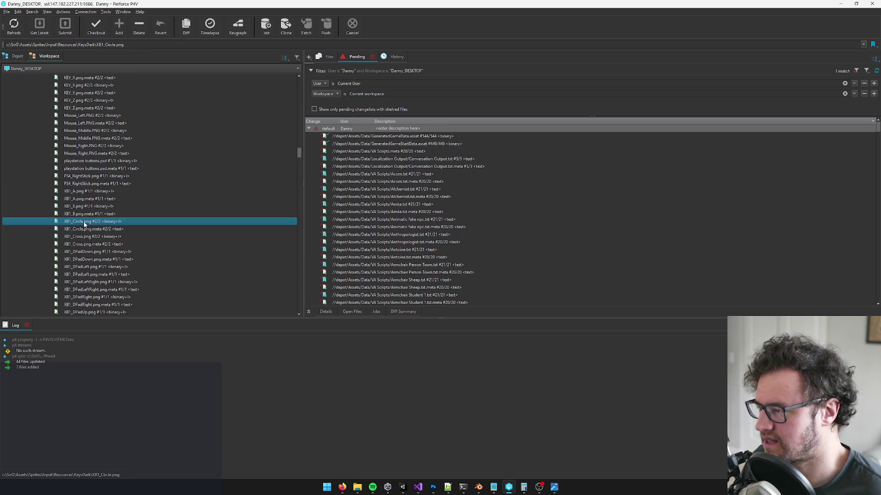
left_click(400, 56)
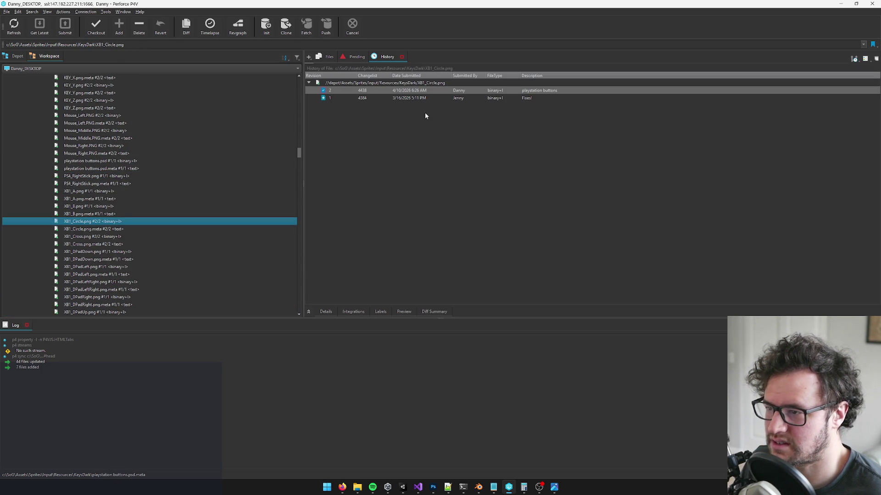
Review revision 2, then the histories of XB1_Circle.png.meta, XB1_Cross.png.meta and XB1_Cross.png.
left_click(489, 89)
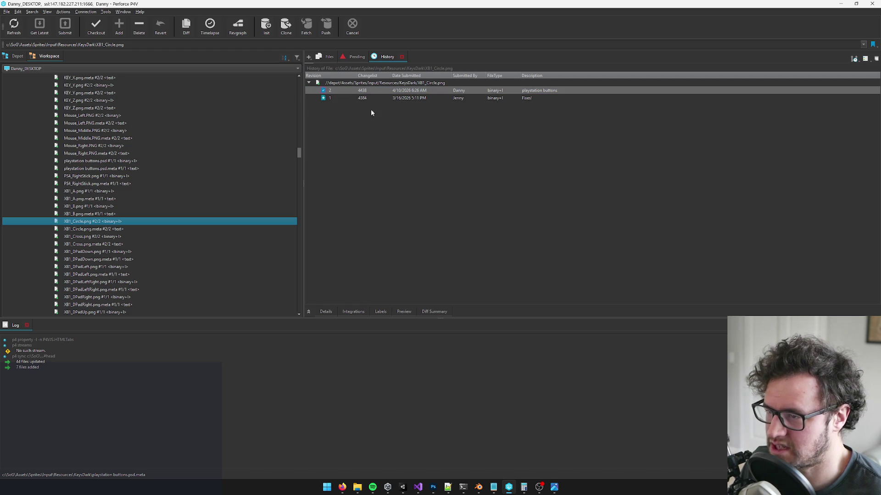
left_click(108, 229)
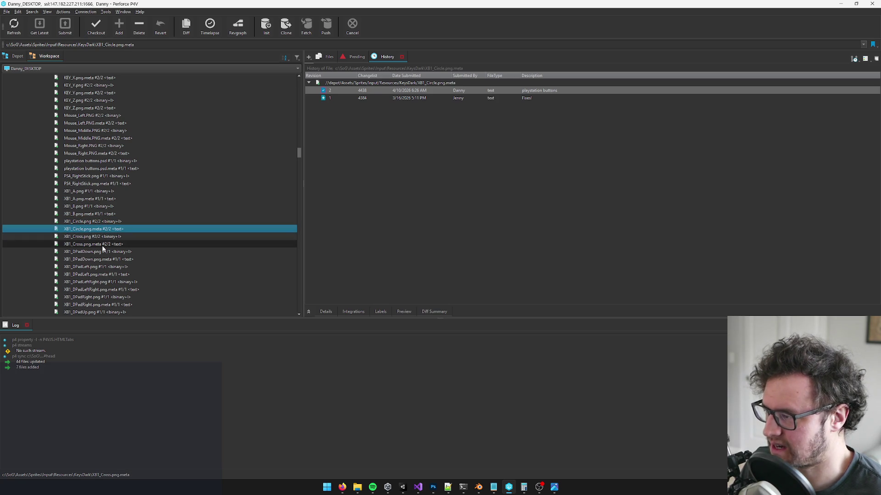
left_click(103, 244)
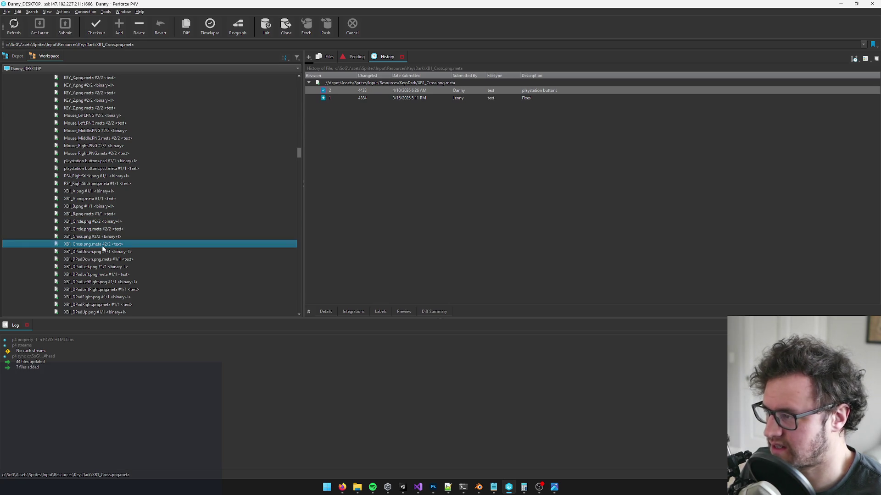
left_click(96, 237)
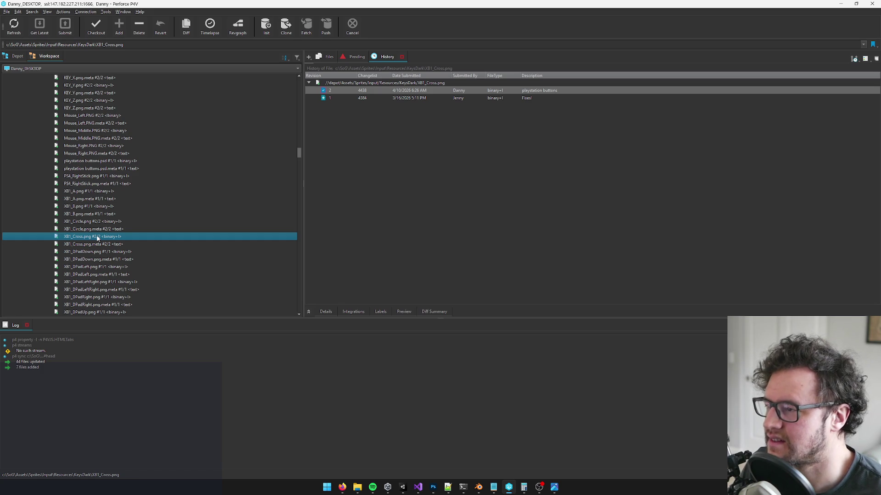
Scroll through the XB1_Cross.png history, then minimise P4V to return to Unity.
scroll(130, 260, "down", 1)
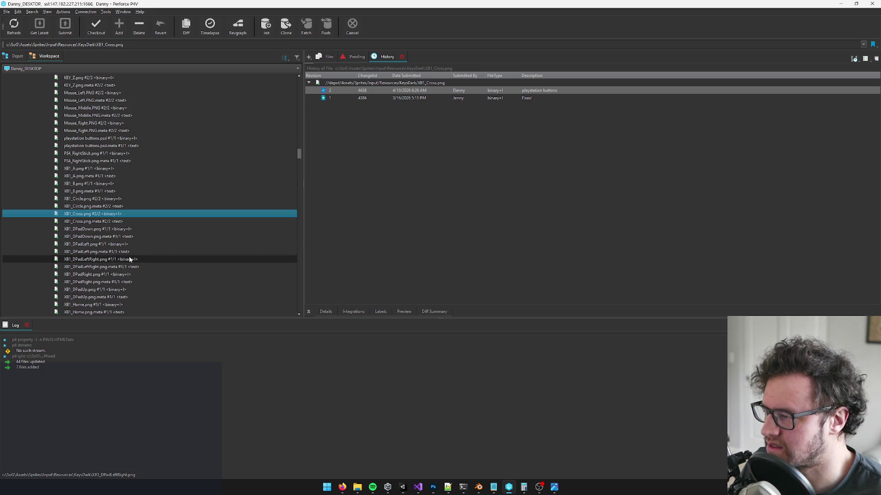
scroll(126, 225, "up", 1)
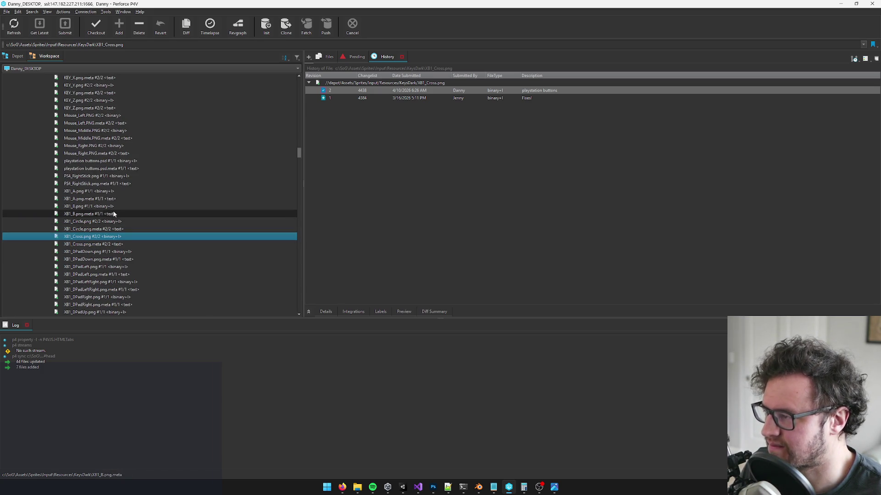
scroll(124, 222, "down", 2)
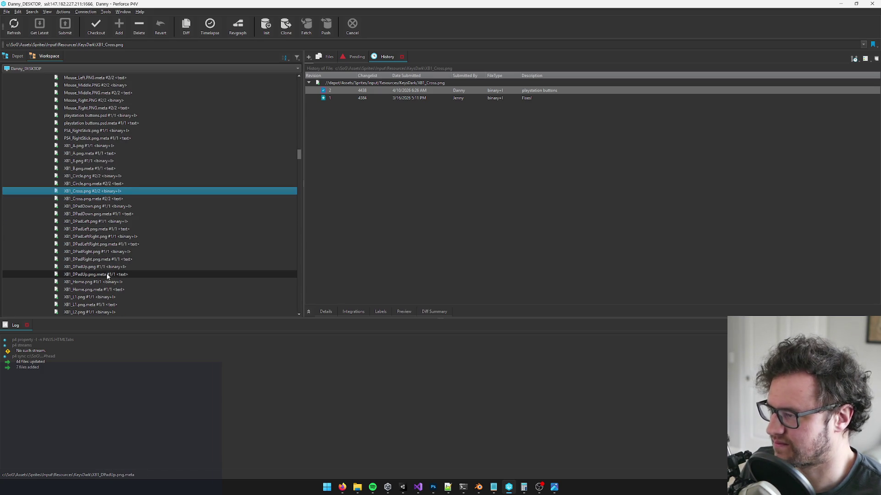
scroll(106, 276, "down", 6)
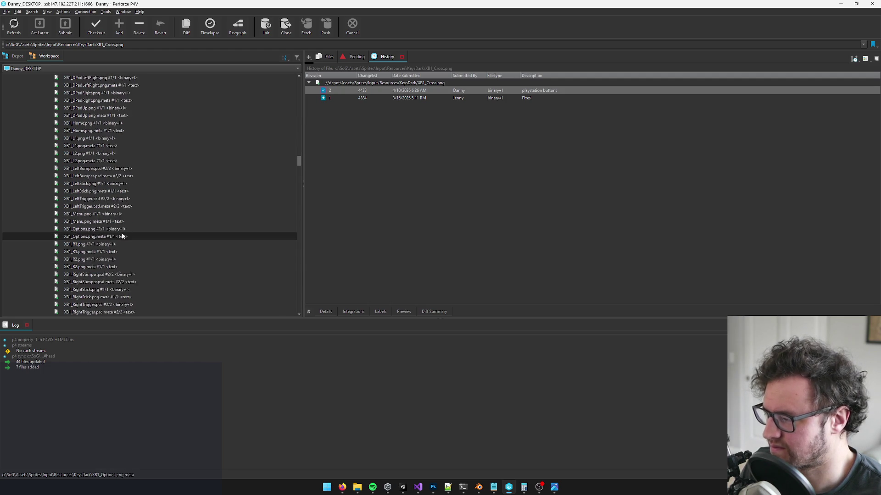
scroll(133, 239, "down", 2)
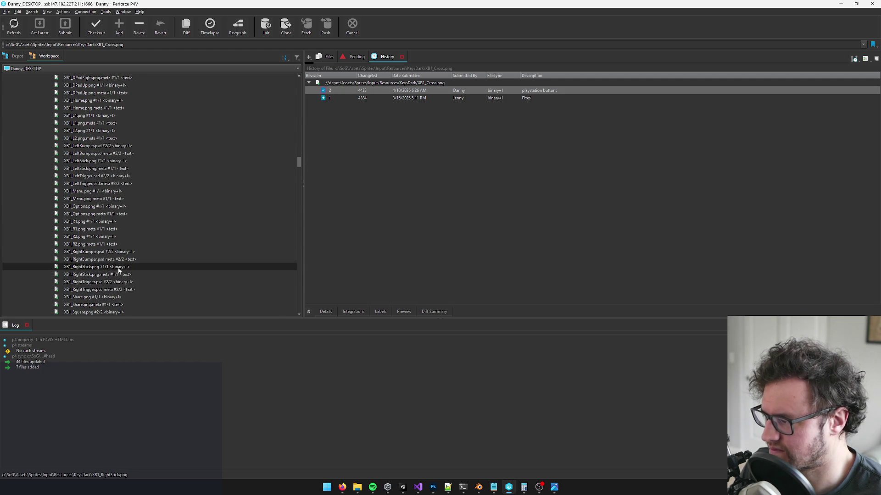
scroll(128, 266, "up", 1)
scroll(128, 266, "up", 8)
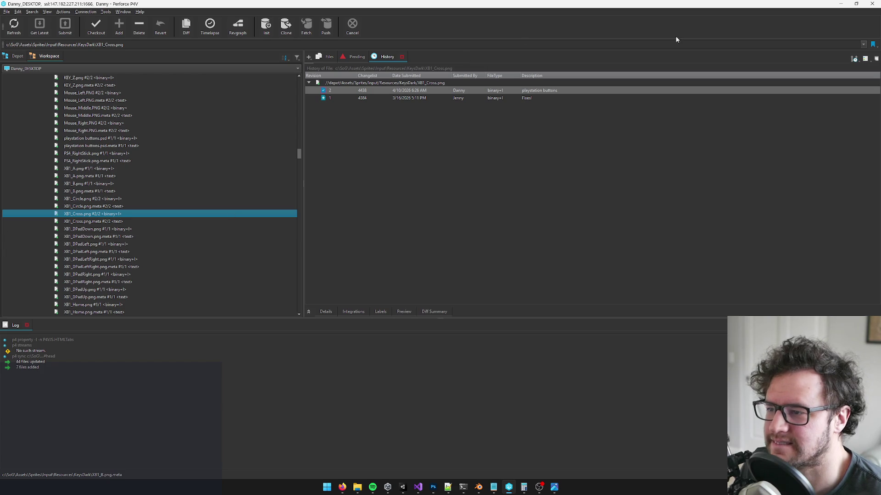
left_click(839, 4)
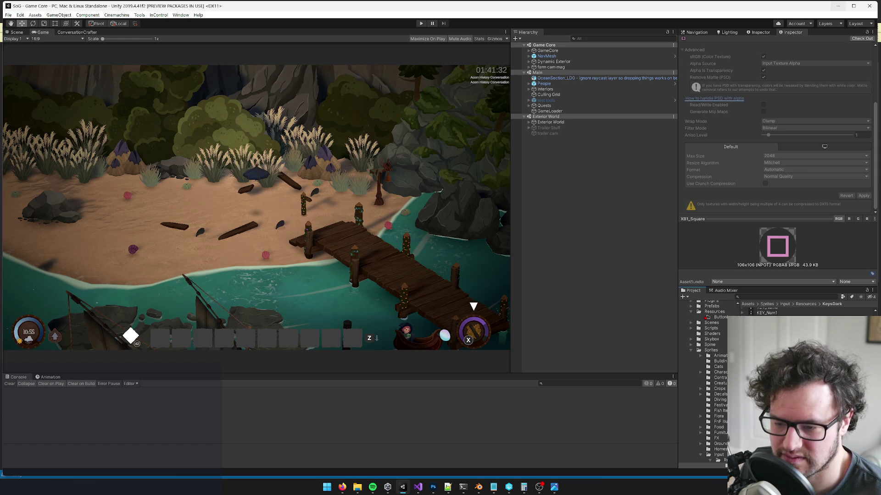
Select the XB1_Circle sprite and enlarge the Inspector's preview of its red circle.
key("Up")
left_click_drag(777, 219, 780, 133)
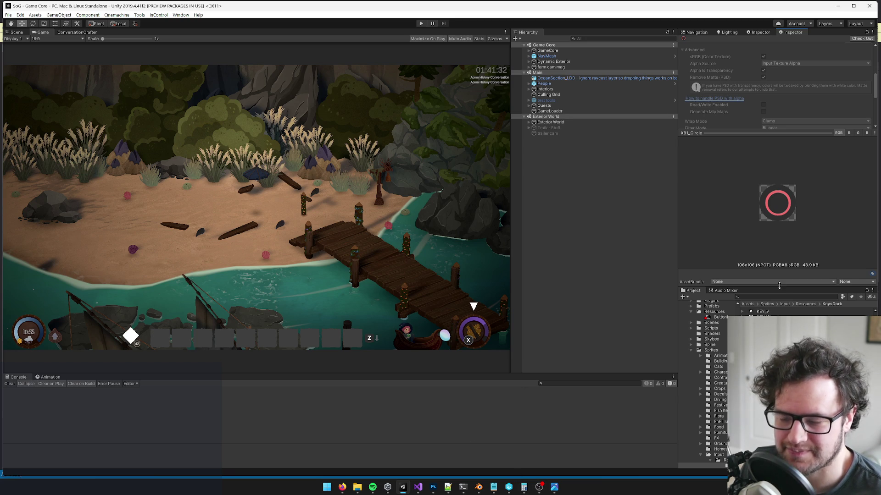
Read the 'Keyboard icons for other keyboard layouts' Trello card description.
mouse_move(342, 487)
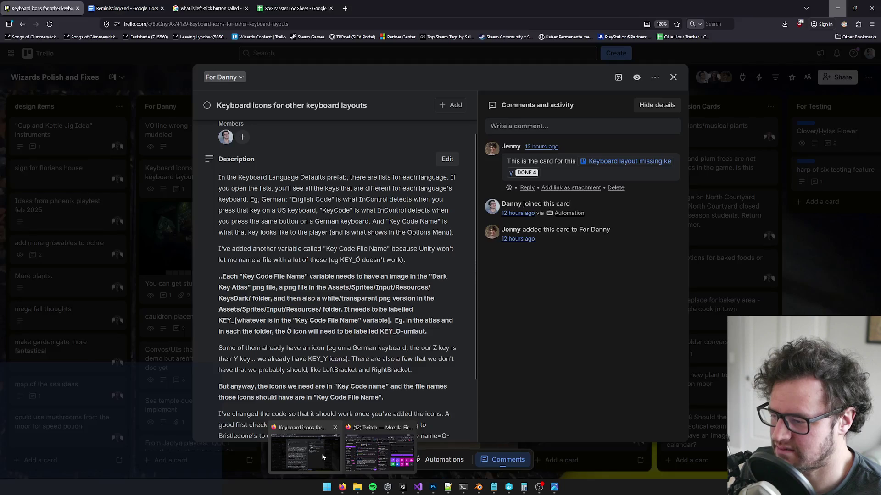
left_click(323, 456)
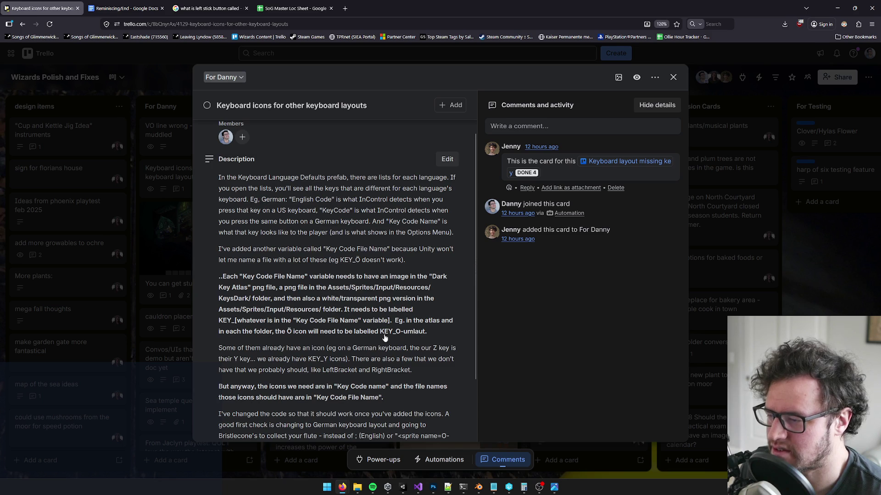
scroll(388, 337, "down", 1)
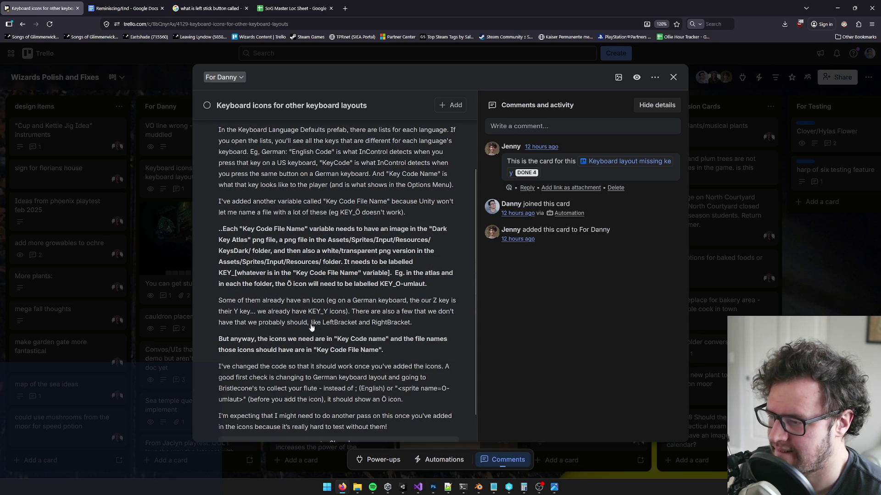
scroll(312, 326, "down", 1)
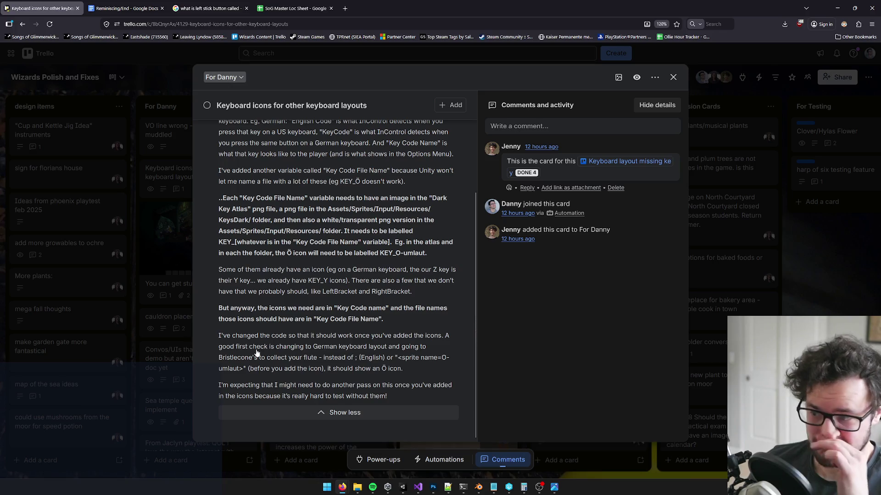
scroll(323, 309, "up", 1)
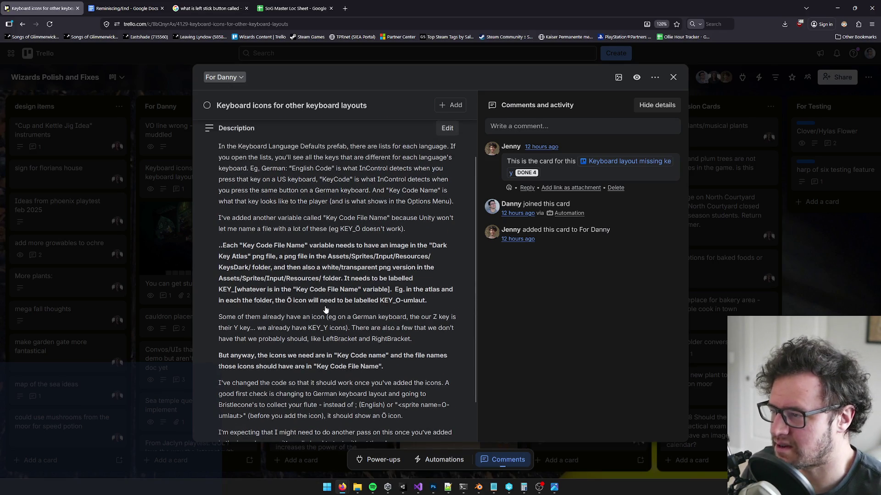
scroll(363, 292, "down", 1)
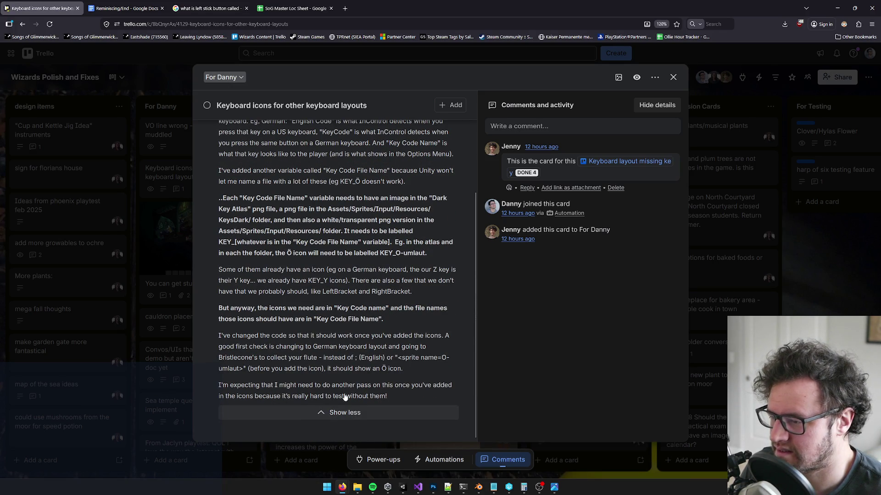
scroll(372, 365, "up", 3)
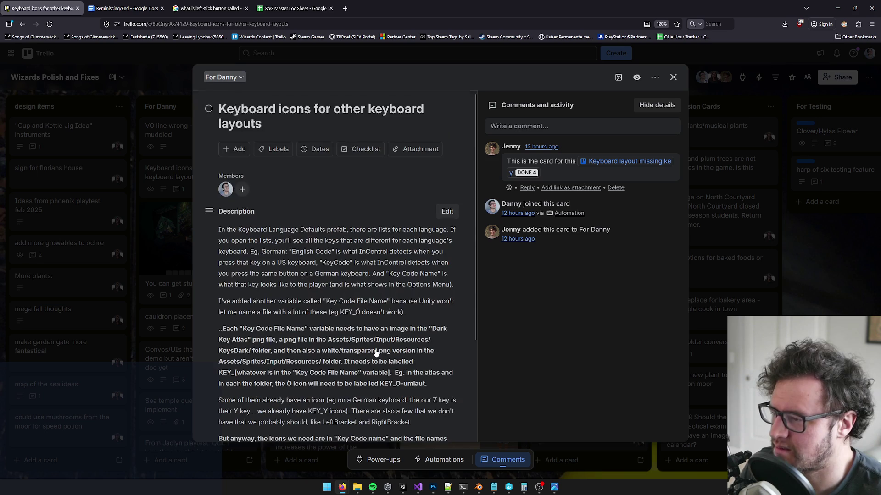
scroll(392, 345, "down", 3)
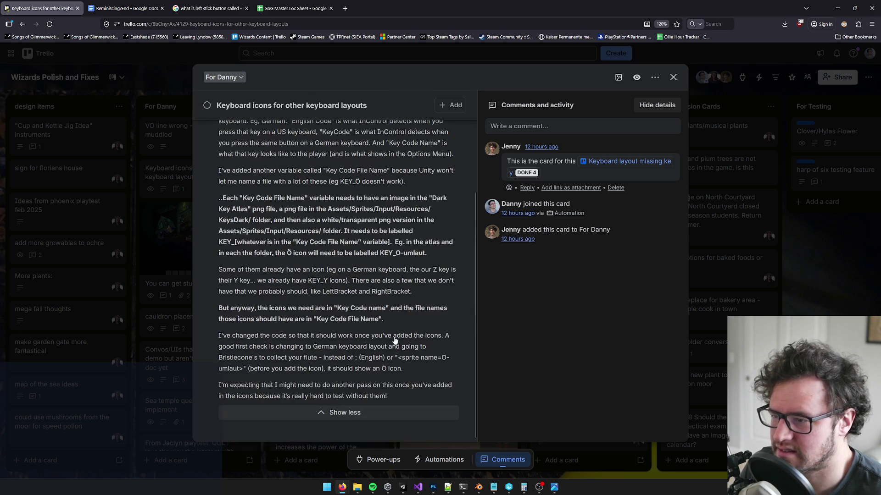
key("ctrl+f")
type("gener")
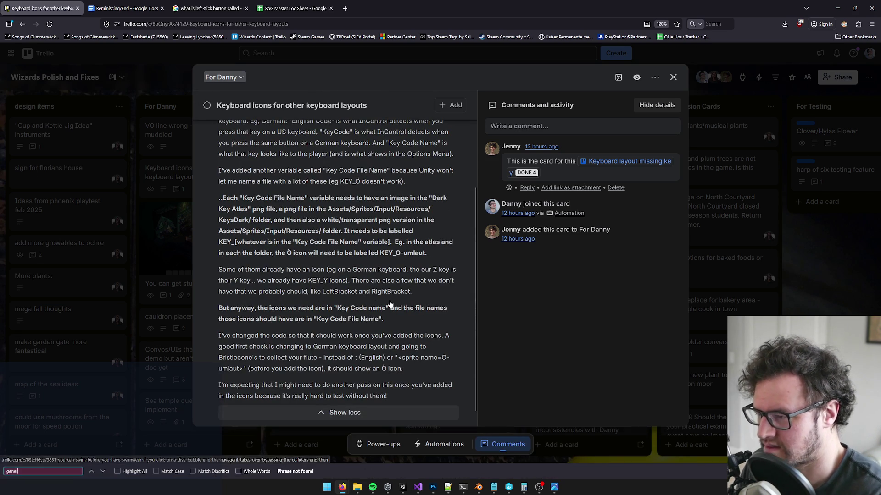
key("BackSpace")
key("BackSpace")
scroll(389, 304, "up", 2)
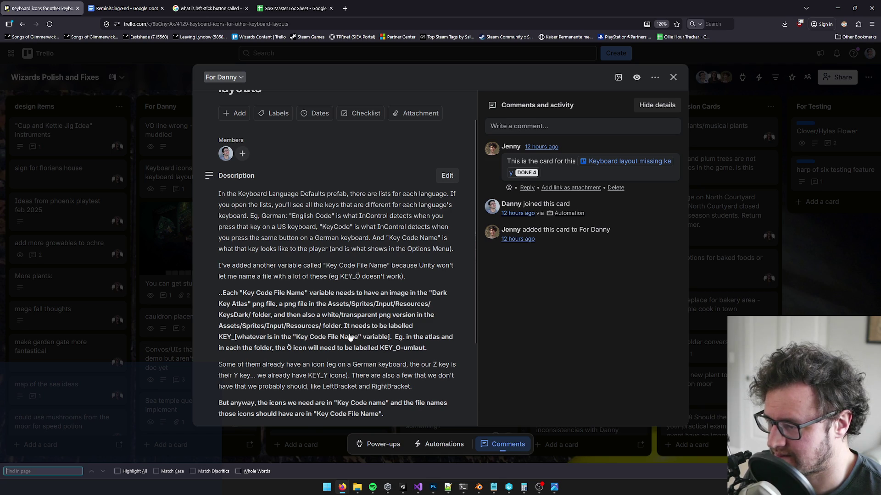
scroll(349, 338, "down", 1)
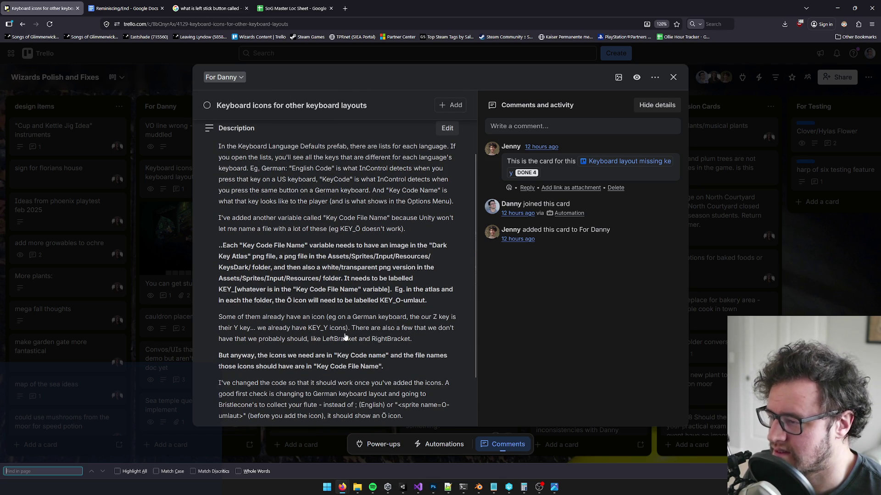
scroll(372, 324, "down", 1)
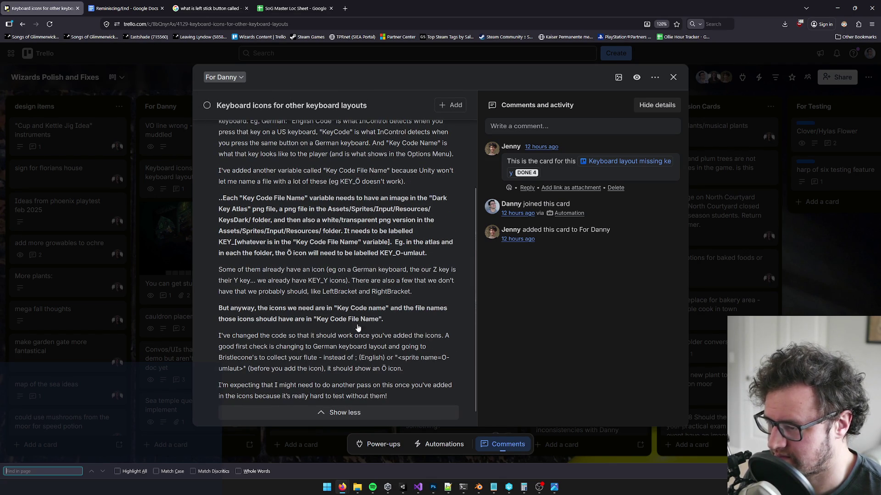
scroll(371, 332, "up", 2)
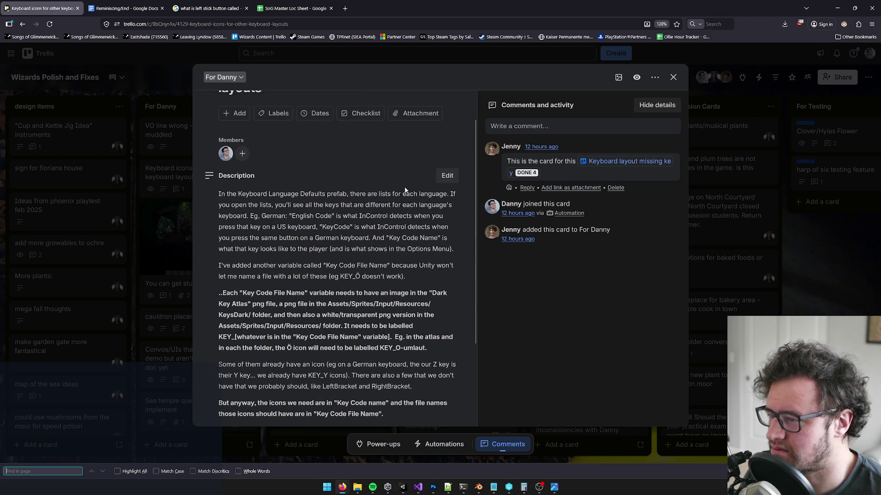
Open the linked 'Keyboard layout missing key' card, read its Dark Key Atlas comments, then minimise Firefox.
left_click(593, 160)
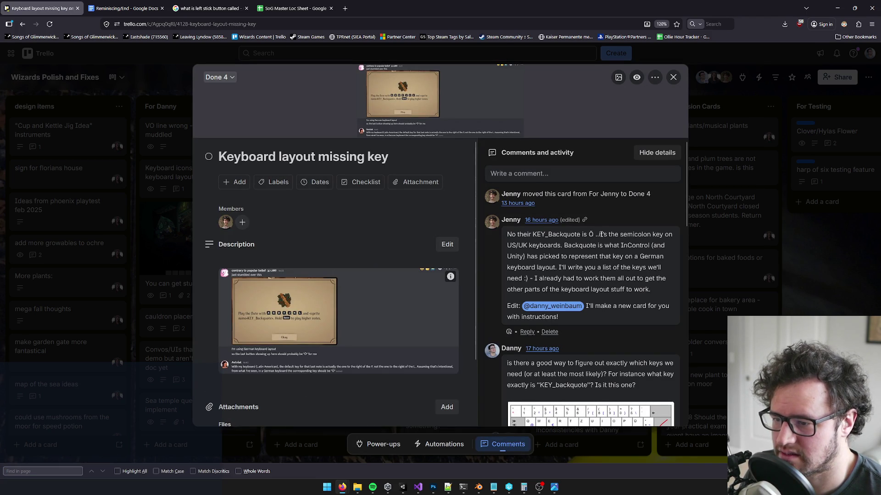
mouse_move(534, 257)
left_mouse_down()
mouse_move(574, 258)
mouse_move(562, 268)
left_mouse_up()
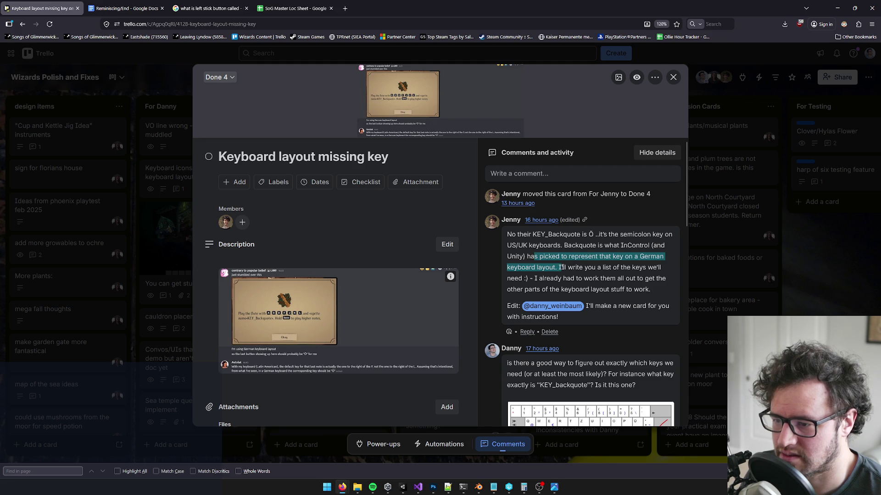
mouse_move(557, 267)
left_mouse_down()
mouse_move(590, 269)
mouse_move(592, 278)
left_mouse_up()
left_click(613, 278)
scroll(564, 281, "down", 10)
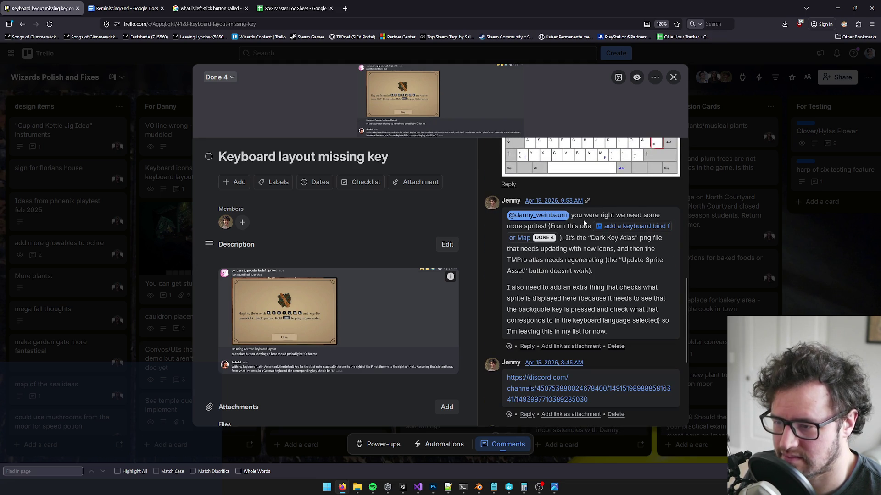
mouse_move(570, 238)
left_mouse_down()
mouse_move(579, 249)
mouse_move(633, 238)
mouse_move(550, 249)
mouse_move(648, 249)
mouse_move(561, 268)
mouse_move(529, 260)
mouse_move(666, 264)
mouse_move(614, 261)
mouse_move(665, 261)
mouse_move(535, 273)
mouse_move(587, 271)
left_mouse_up()
left_click(537, 287)
left_click_drag(519, 287, 564, 287)
left_click(574, 255)
mouse_move(569, 237)
left_mouse_down()
mouse_move(663, 239)
mouse_move(548, 255)
mouse_move(657, 251)
mouse_move(555, 260)
mouse_move(599, 260)
left_mouse_up()
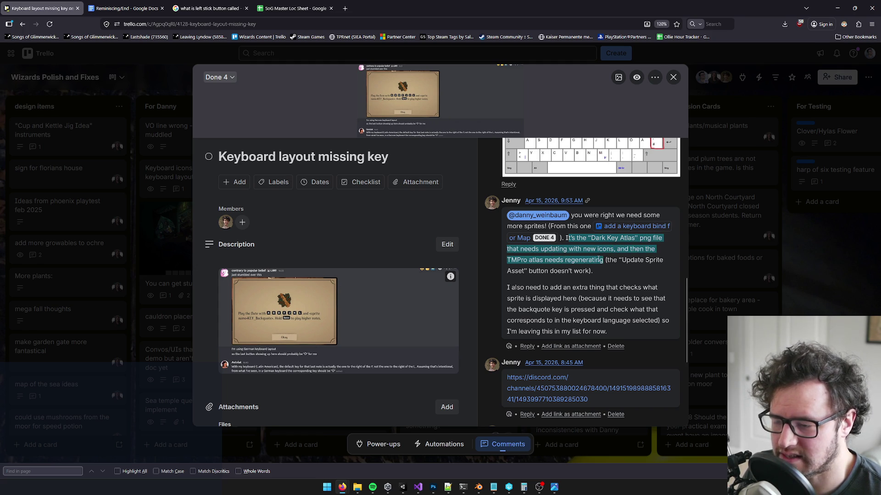
left_click(837, 7)
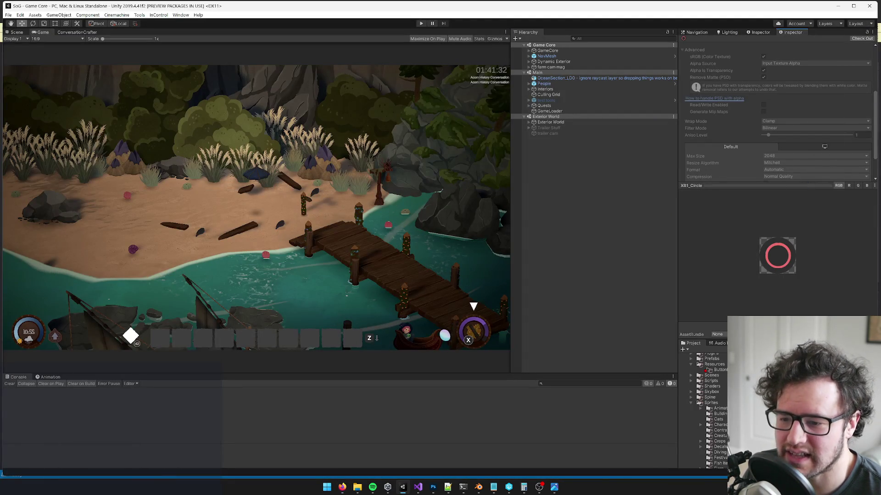
Compare the Dark Key Atlas 1 sprite asset with the Dark Key Atlas texture's import settings.
scroll(702, 413, "down", 4)
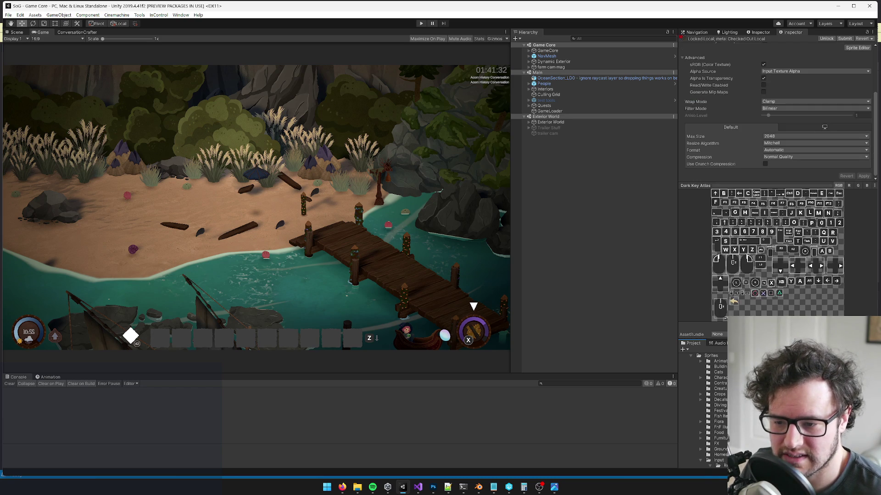
scroll(702, 403, "up", 2)
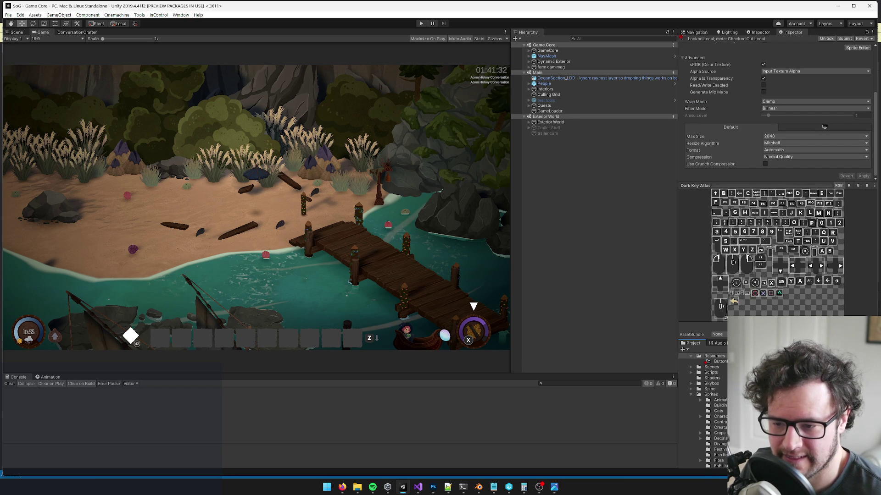
key("Down")
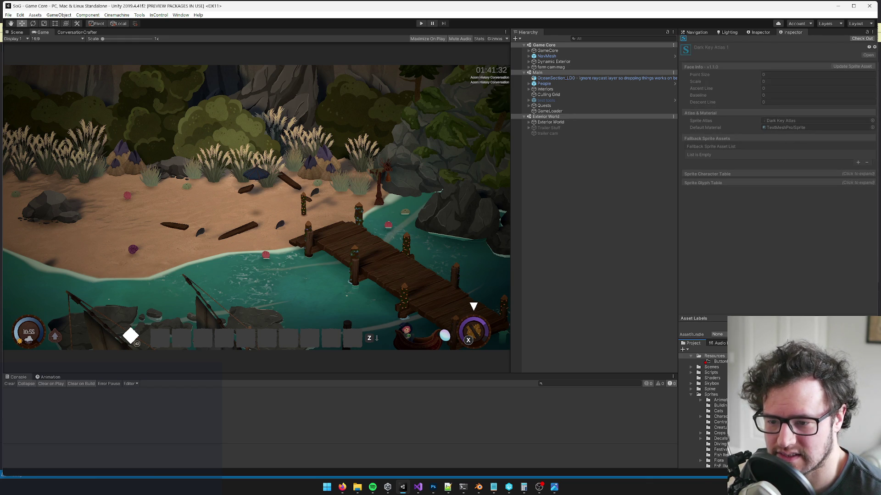
key("Up")
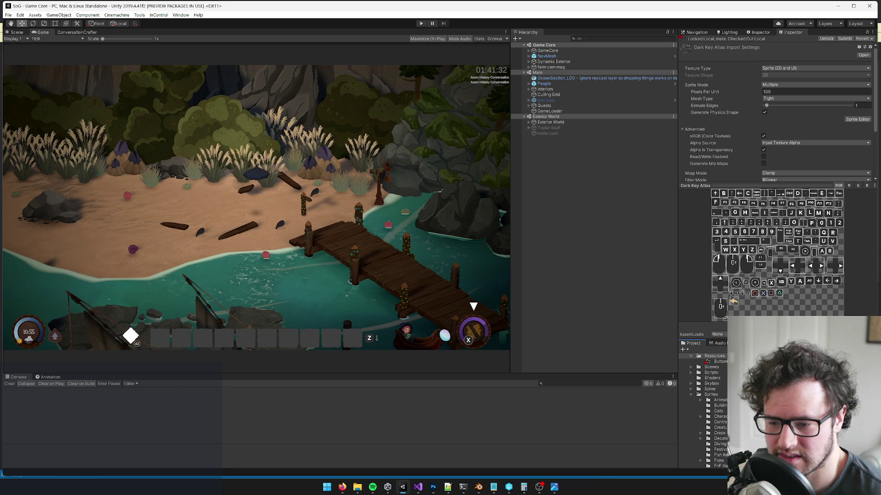
scroll(760, 107, "down", 5)
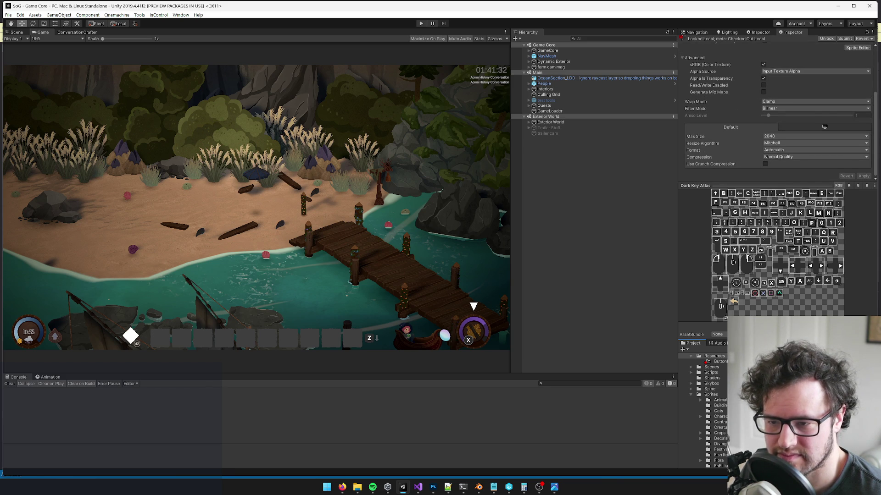
scroll(764, 88, "up", 5)
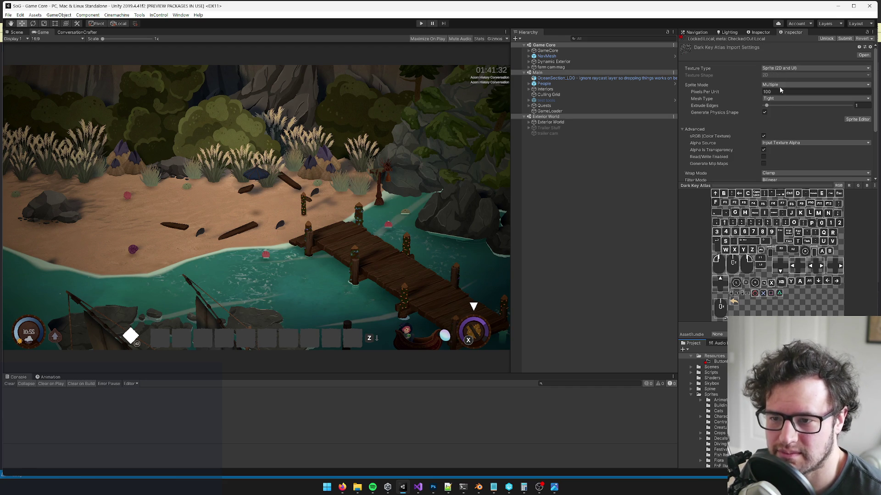
scroll(784, 107, "down", 3)
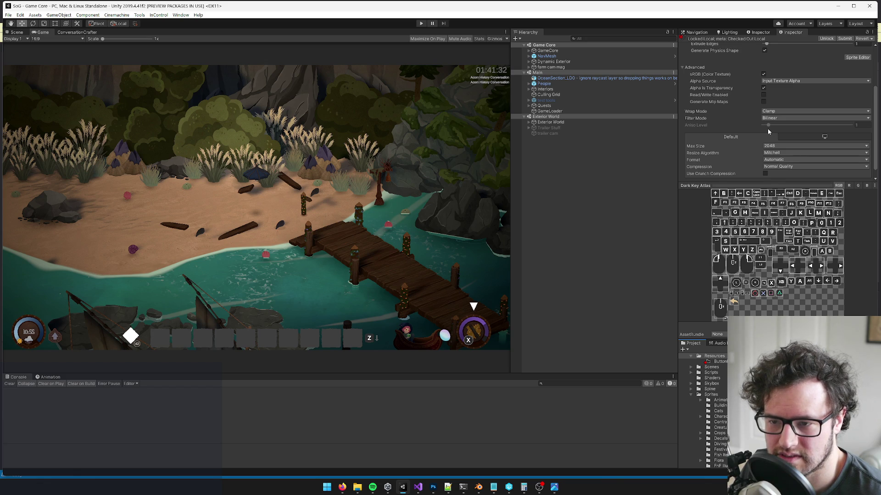
scroll(755, 106, "up", 3)
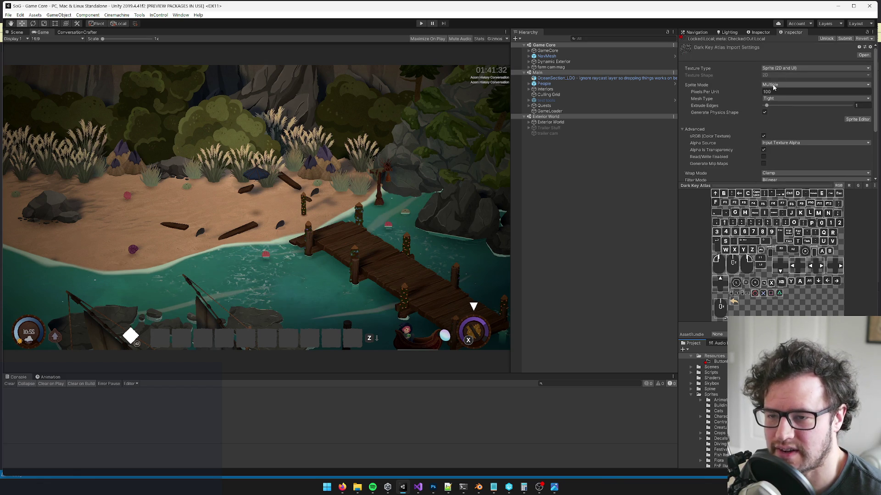
Keep the atlas Sprite Mode as Multiple and check its slices in the Sprite Editor.
left_click(773, 87)
left_click(779, 98)
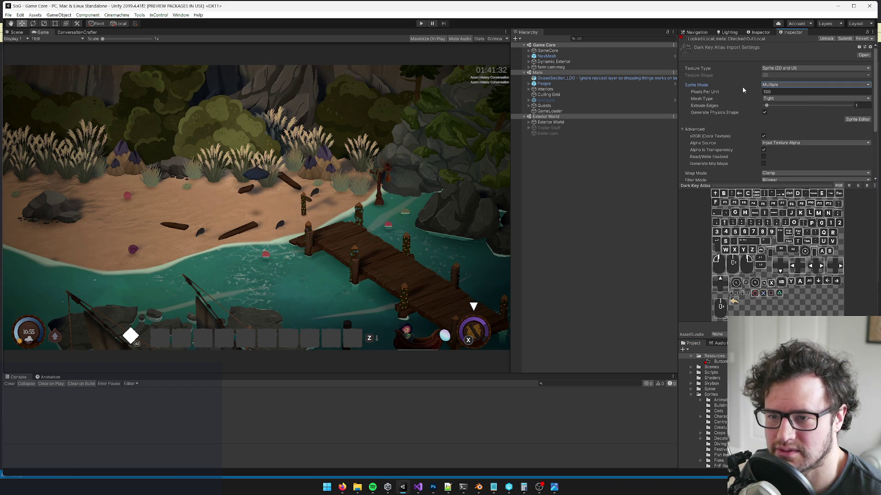
left_click(858, 119)
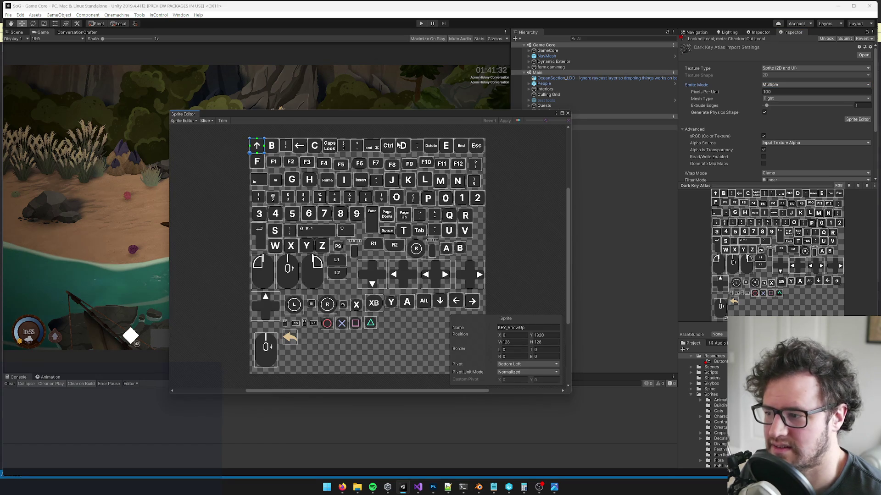
left_click(567, 114)
scroll(790, 106, "down", 3)
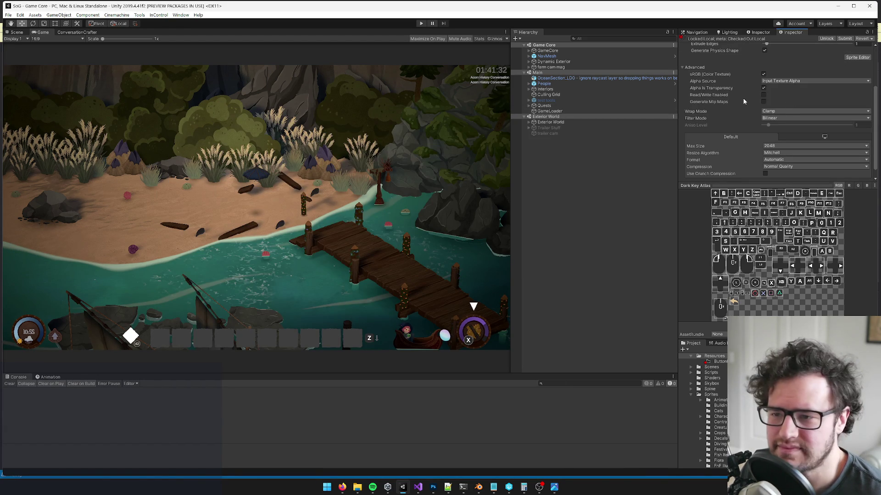
scroll(787, 124, "down", 1)
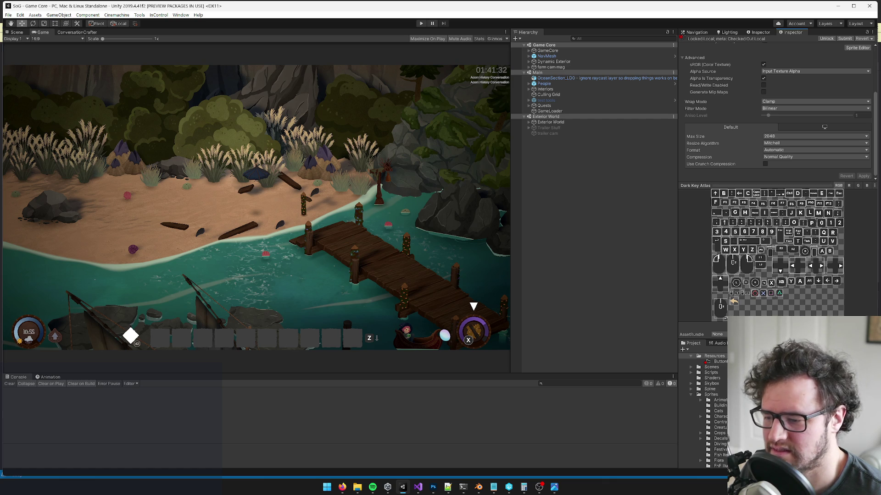
scroll(775, 110, "up", 3)
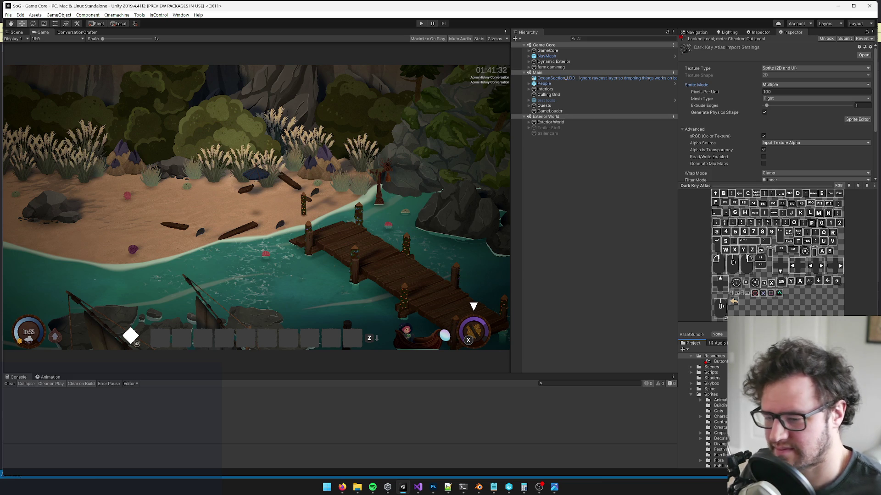
Inspect the Keyboard Language Defaults prefab's settings.
left_click(763, 33)
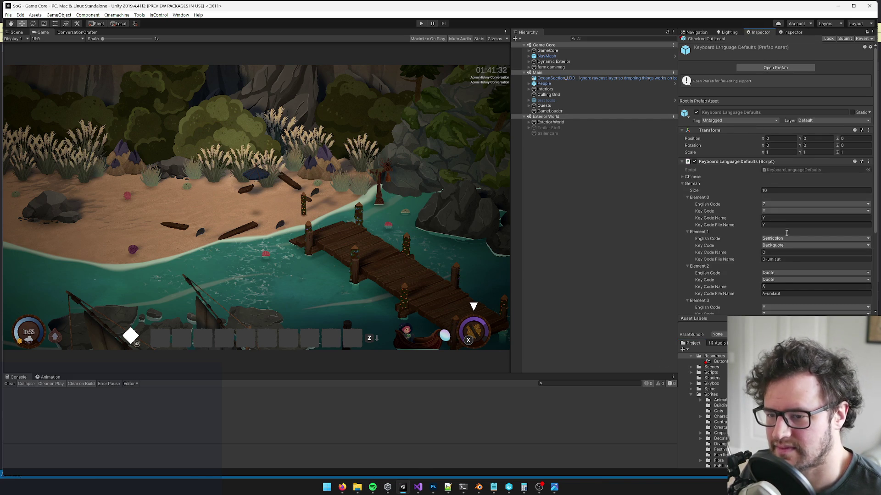
scroll(787, 236, "down", 4)
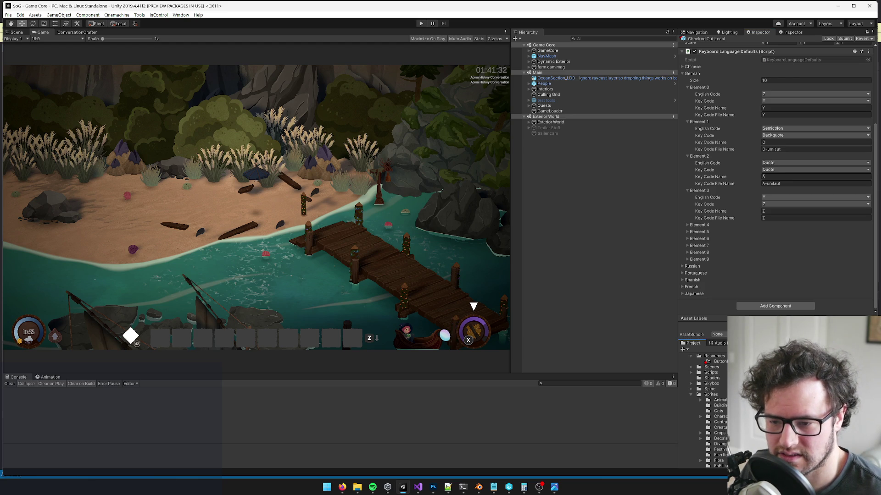
scroll(702, 409, "down", 3)
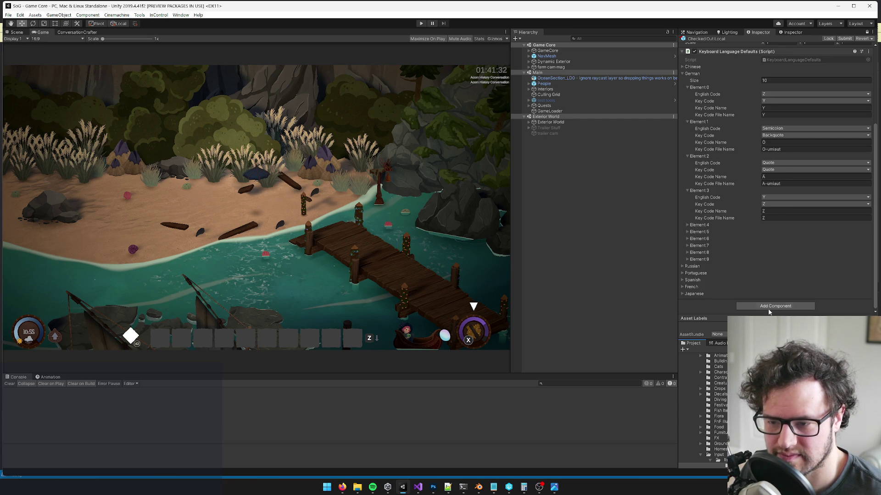
Review KEY_A's Single-mode import settings and its sprite name, pivot and border.
left_click(791, 32)
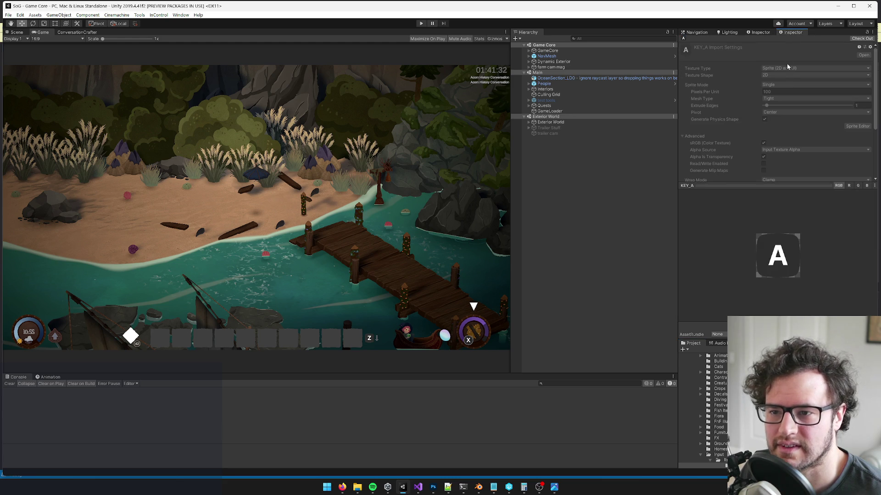
scroll(778, 125, "down", 3)
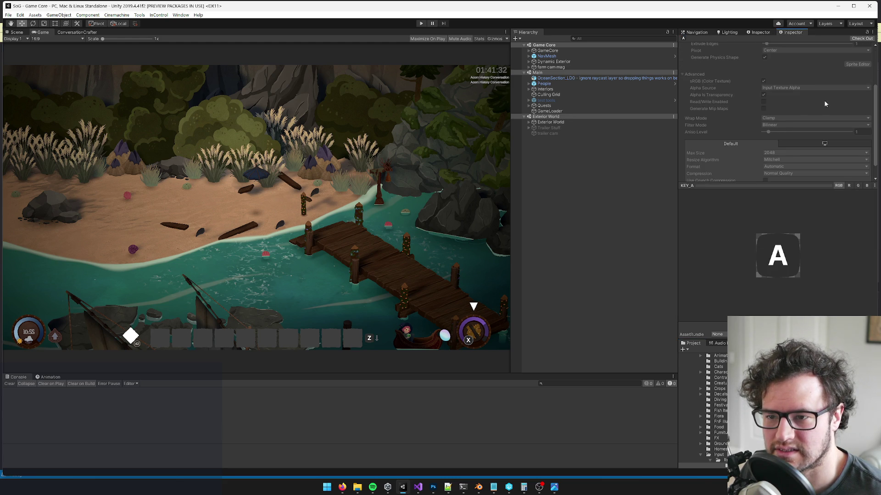
left_click_drag(876, 105, 875, 60)
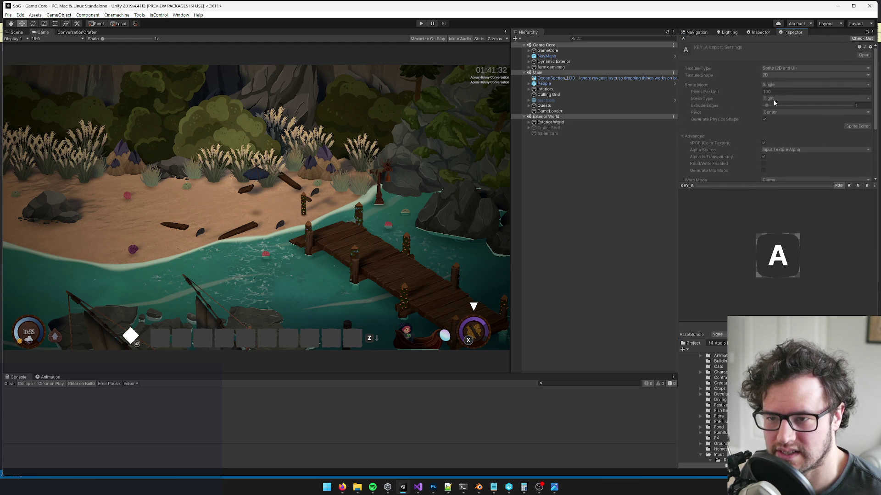
left_click_drag(876, 78, 874, 123)
scroll(746, 134, "up", 5)
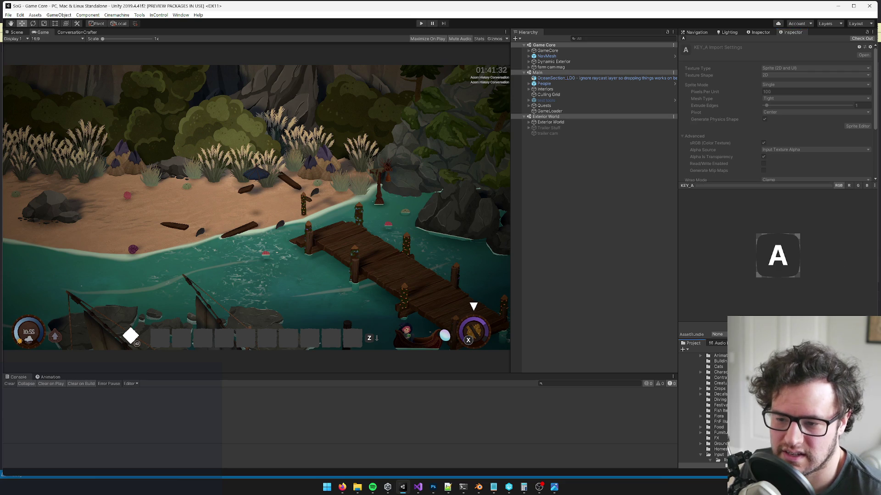
key("Down")
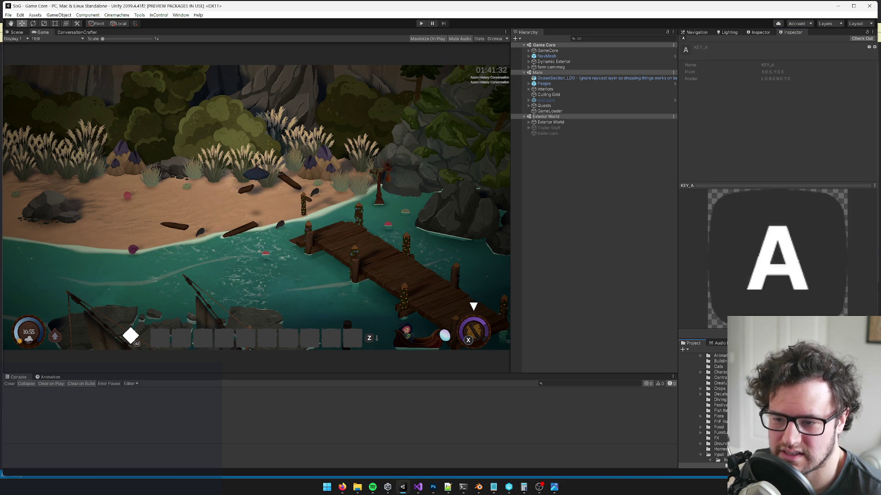
key("Up")
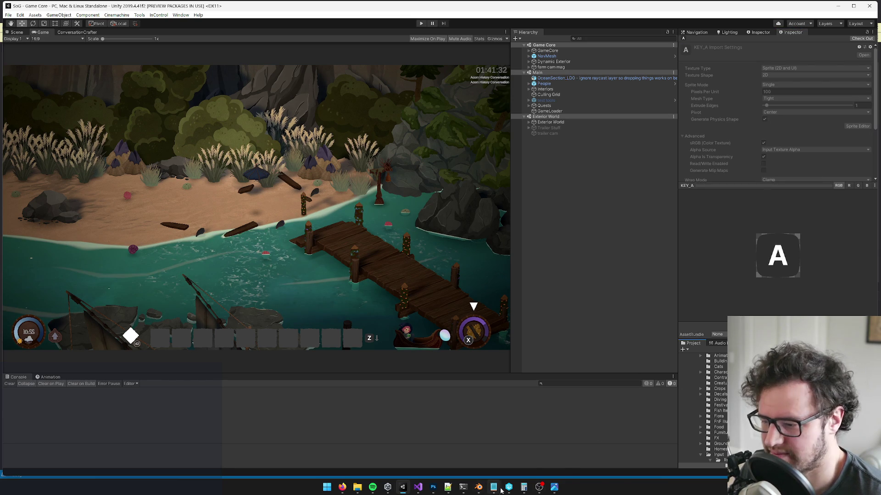
Undo the merge in KEY_template.psd and select the ö text.
left_click(430, 489)
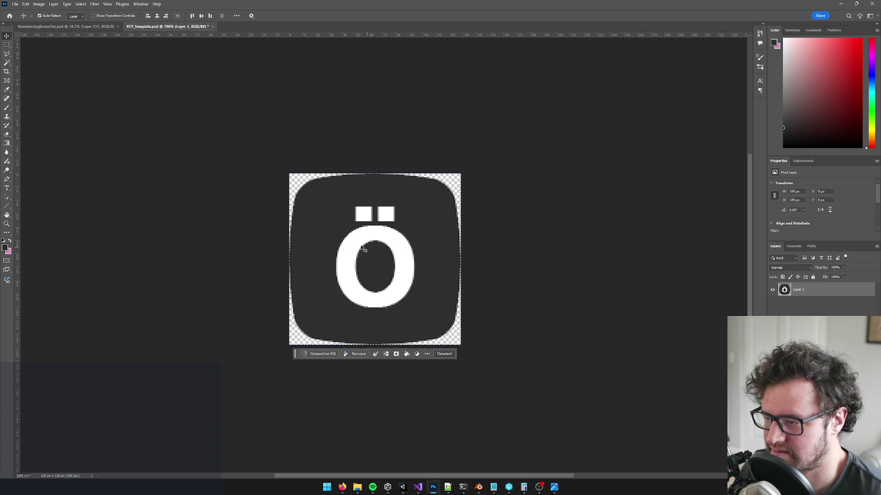
key("ctrl+d")
key("ctrl+z")
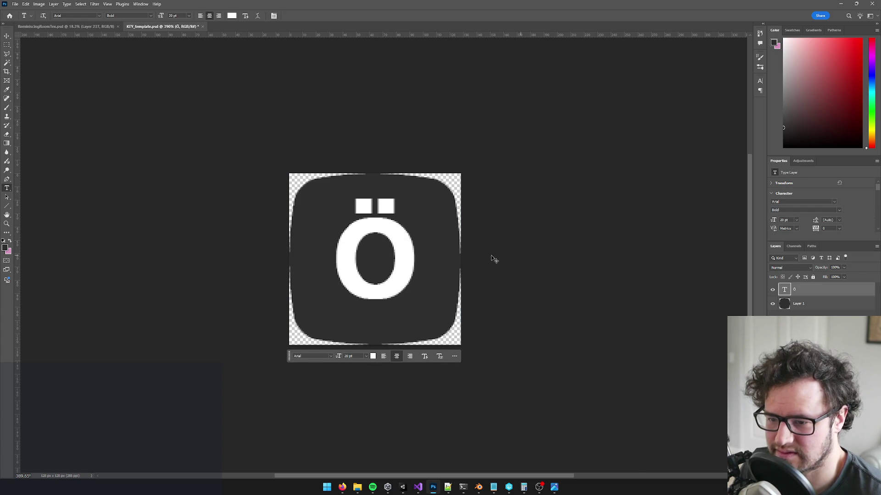
left_click_drag(360, 251, 403, 252)
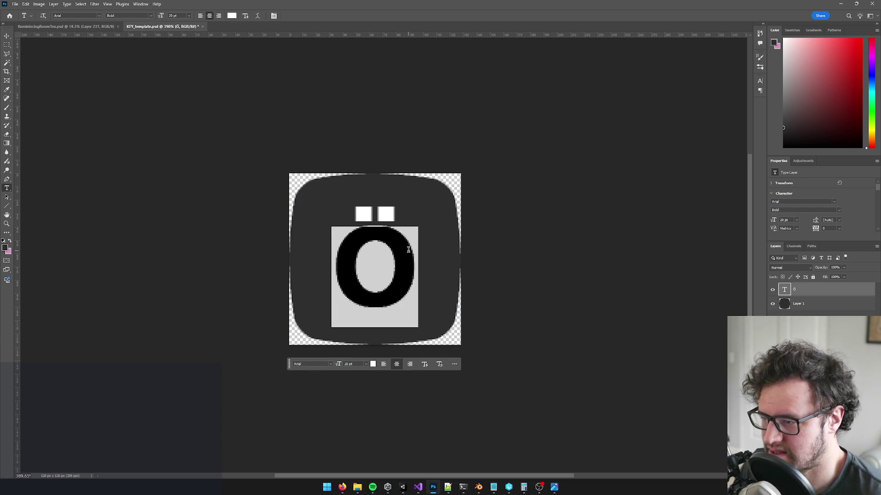
Set the ö to Calibri Bold and nudge it slightly upward on the key.
left_click(100, 17)
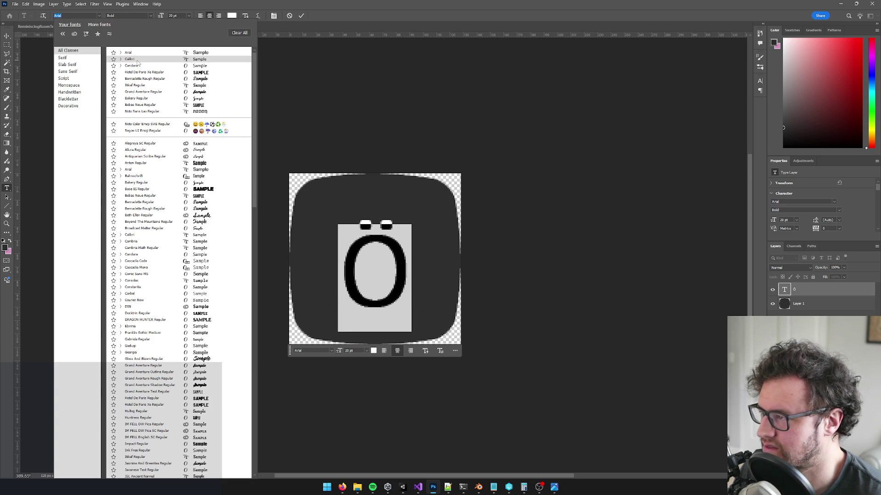
left_click(136, 60)
left_click(152, 17)
left_click(151, 17)
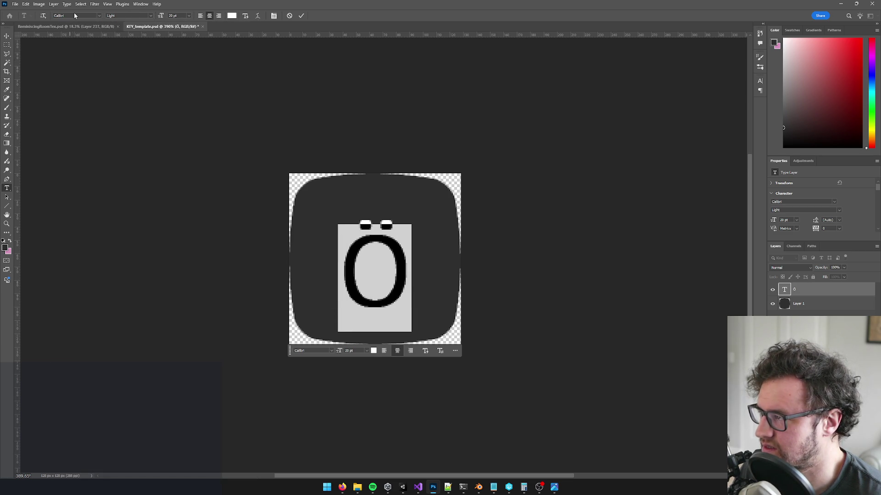
left_click(133, 15)
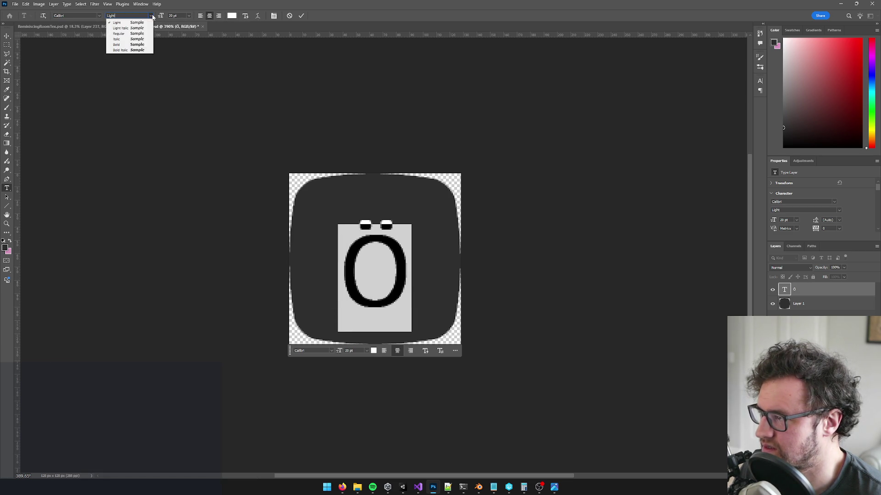
left_click(131, 34)
left_click(151, 16)
left_click(125, 44)
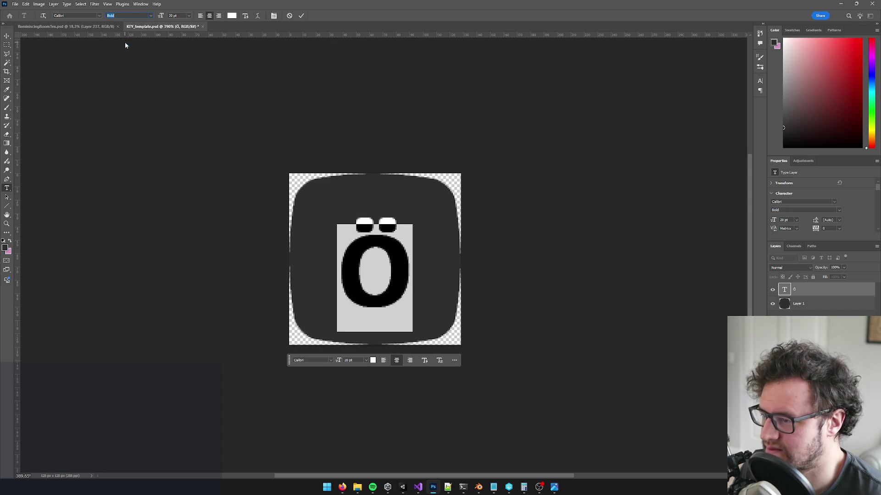
left_click(5, 36)
left_click_drag(387, 248, 383, 239)
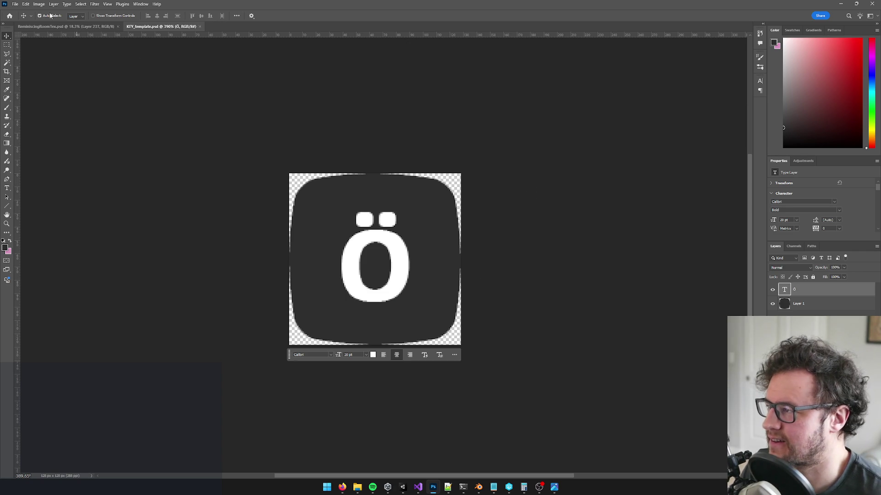
left_click(15, 4)
Quick Export the key icon as PNG, browsing to the KeysDark sprites folder.
mouse_move(69, 135)
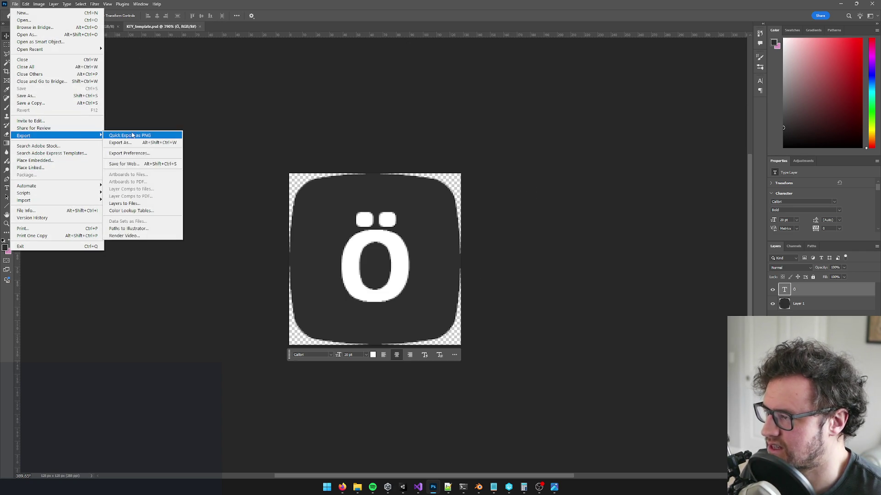
left_click(133, 135)
scroll(500, 224, "down", 5)
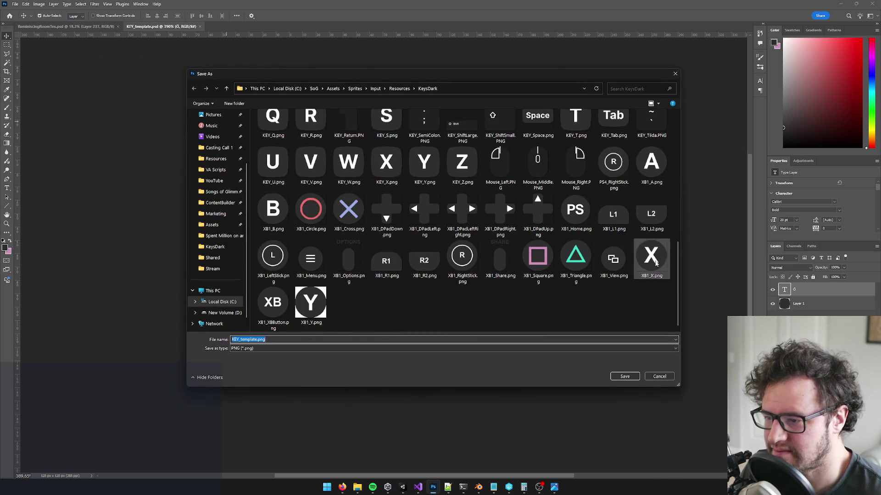
scroll(679, 266, "up", 2)
mouse_move(679, 262)
left_mouse_down()
mouse_move(682, 137)
mouse_move(674, 291)
mouse_move(669, 143)
mouse_move(662, 278)
mouse_move(671, 262)
left_mouse_up()
mouse_move(676, 249)
left_mouse_down()
mouse_move(680, 138)
mouse_move(653, 315)
left_mouse_up()
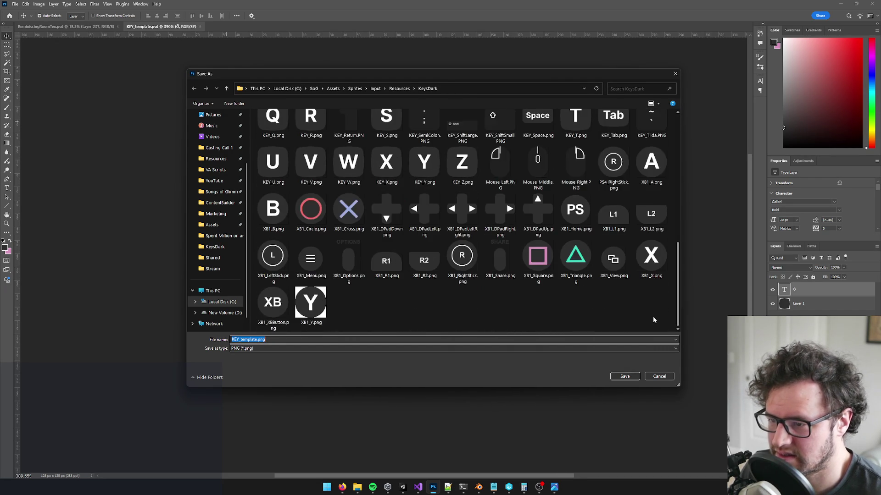
Start editing the export file name, then switch over to the Unity editor.
left_click(252, 340)
double_click(252, 340)
left_click(240, 340)
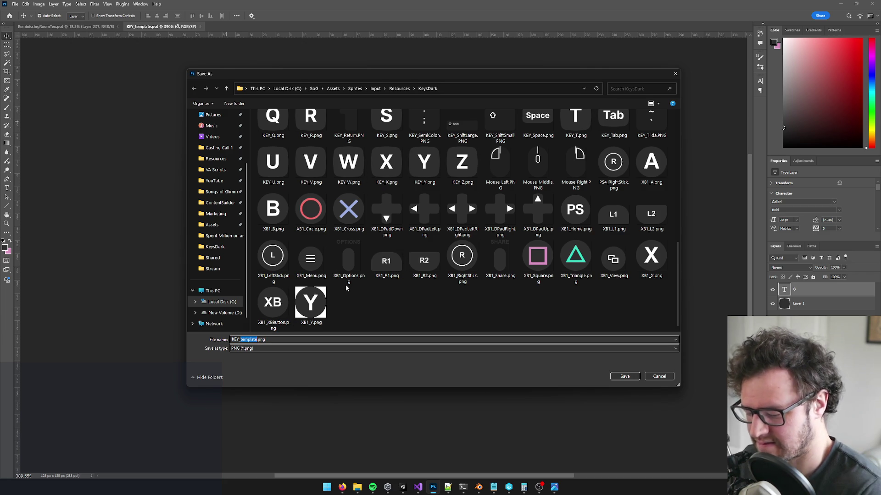
type("O")
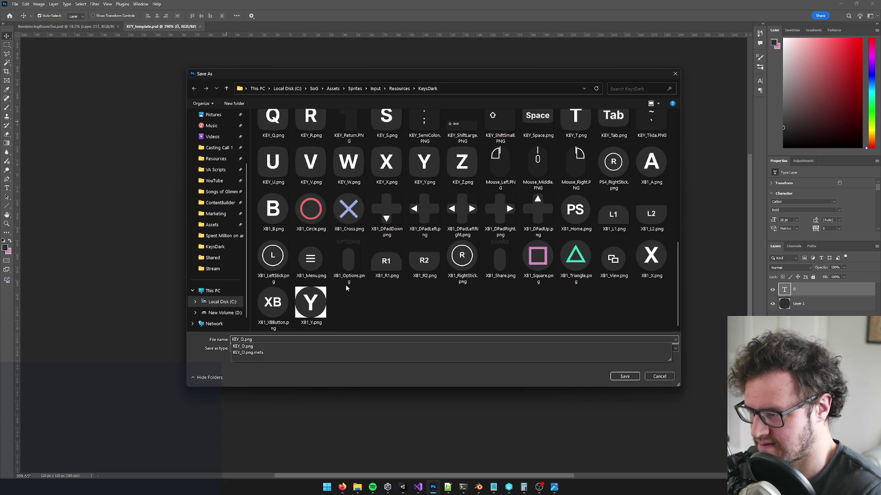
key("BackSpace")
key("BackSpace")
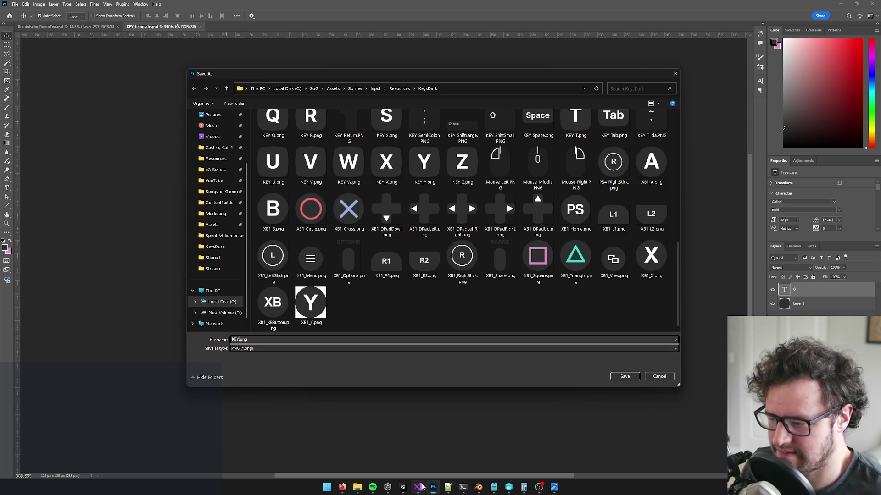
left_click(403, 487)
mouse_move(494, 487)
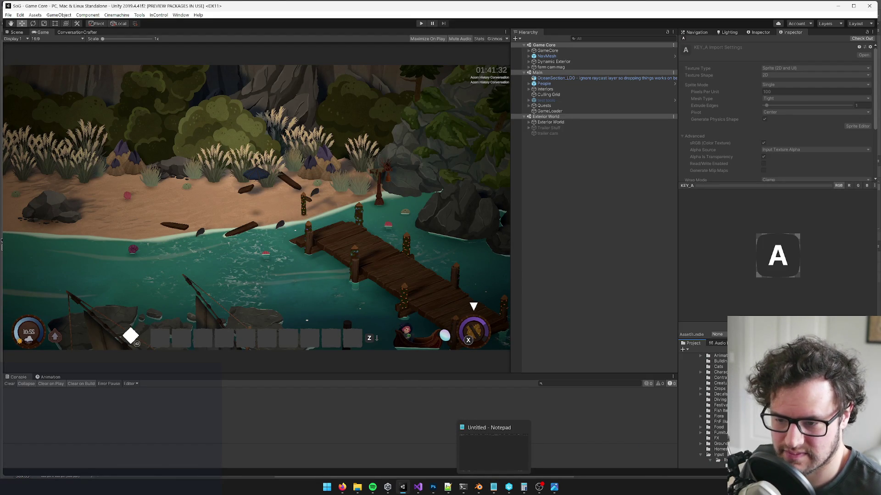
Return to Photoshop's export dialog and set the file name to KEY_O-umlaut.png.
key("alt+Tab")
left_click(235, 340)
Save the ö icon as KEY_O-umlaut.png in KeysDark, overwriting the existing file.
key("ctrl+v")
left_click(322, 339)
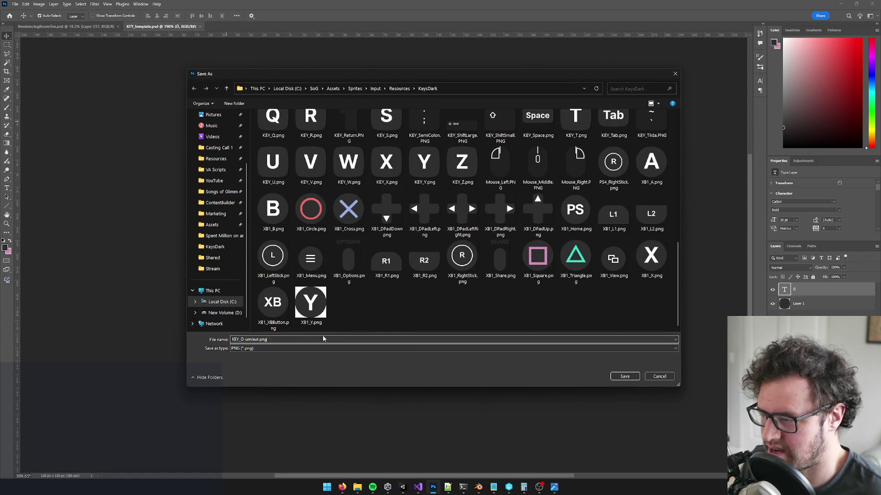
left_click(624, 375)
left_click(461, 245)
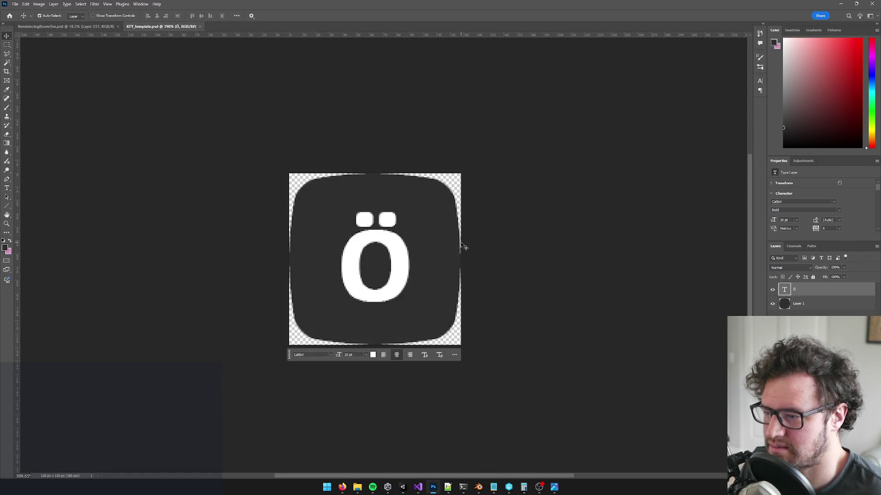
left_click(842, 5)
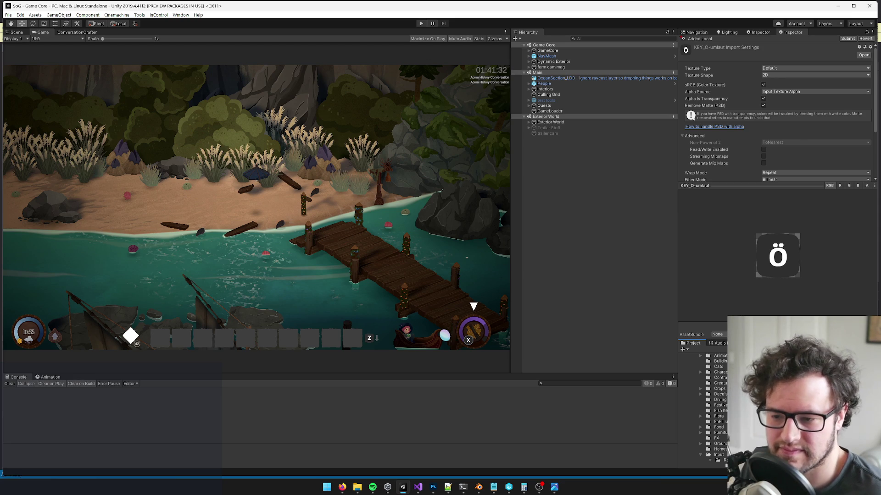
Show the Dark Key Atlas import settings in Unity, then bring Perforce P4V forward.
key("Left")
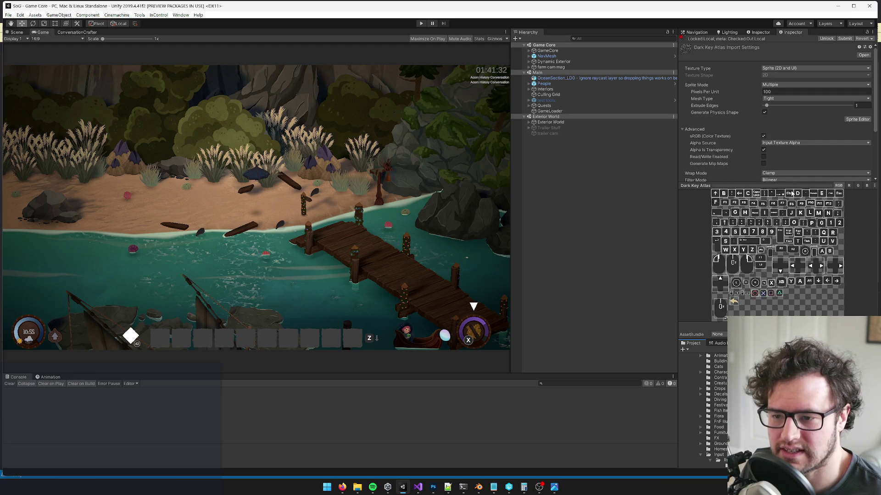
left_click(509, 487)
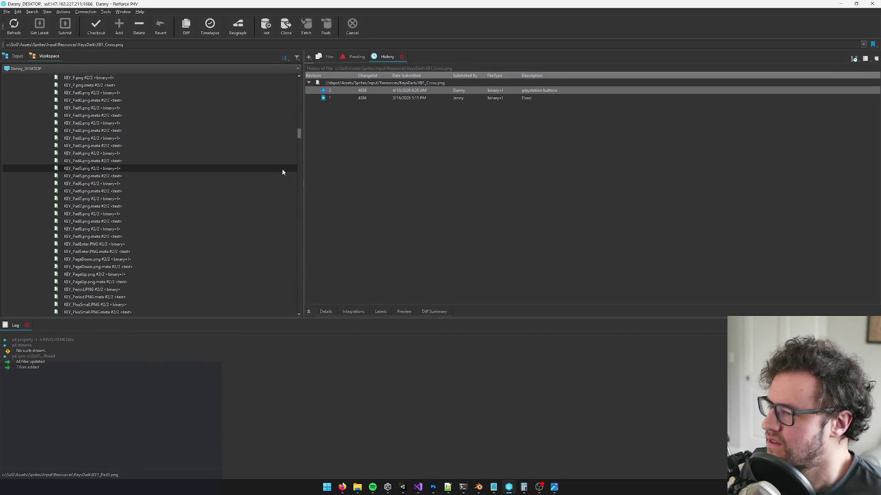
key("alt+Tab")
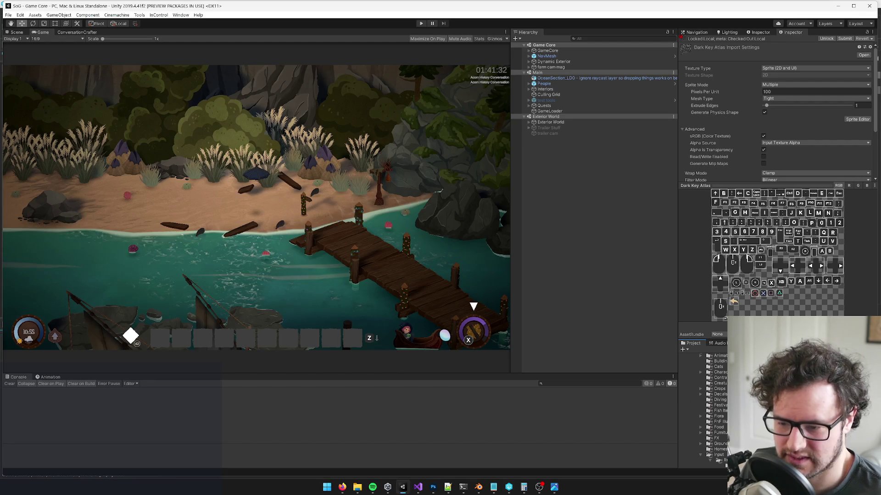
key("alt+Tab")
Review Dark Key Atlas.png's three revisions under Assets > Resources in P4V, latest changelist 4451.
scroll(211, 189, "up", 10)
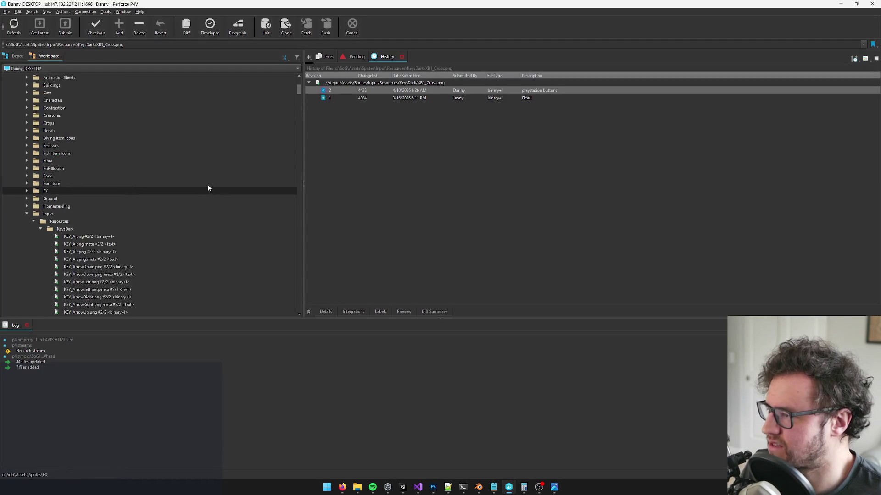
left_click(79, 104)
key("r")
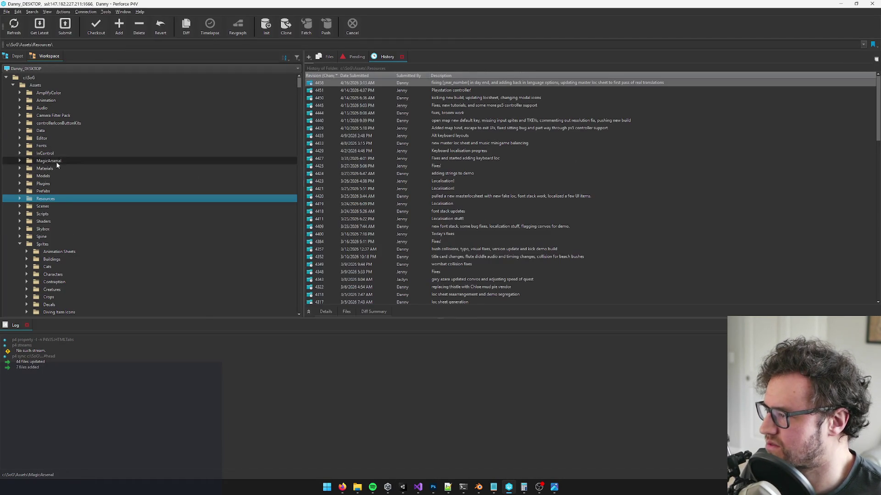
double_click(52, 200)
left_click(65, 252)
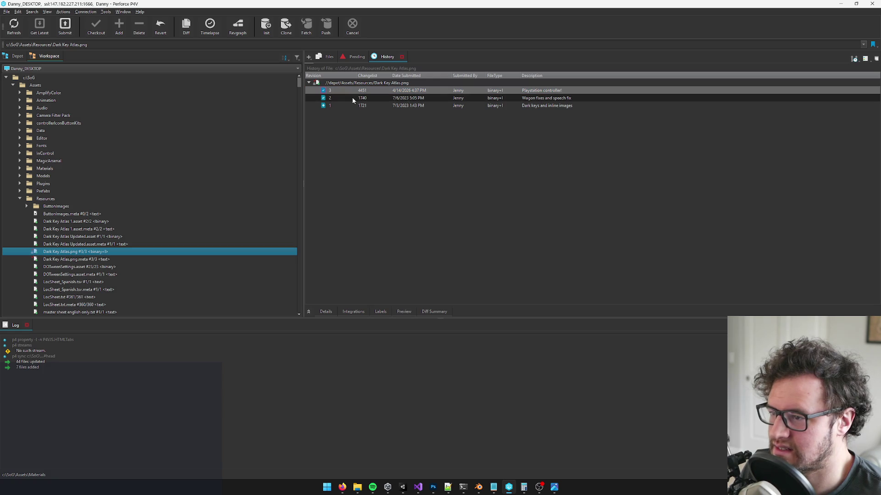
left_click(363, 90)
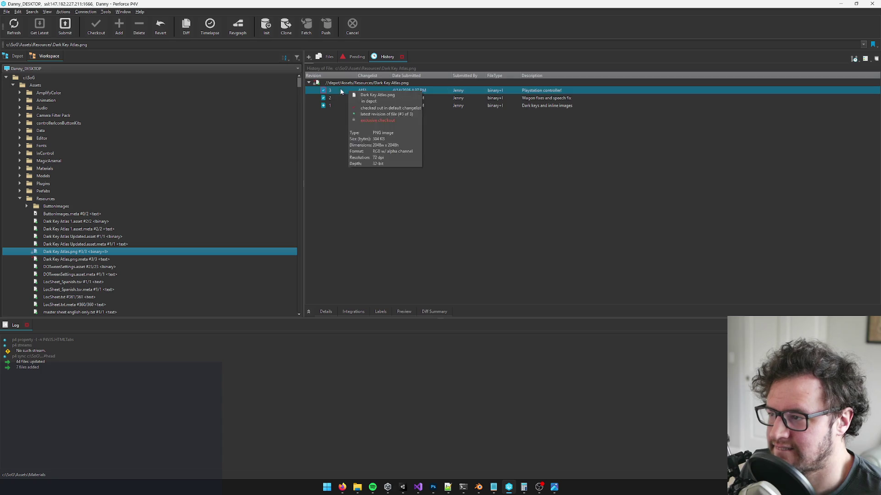
key("super+n")
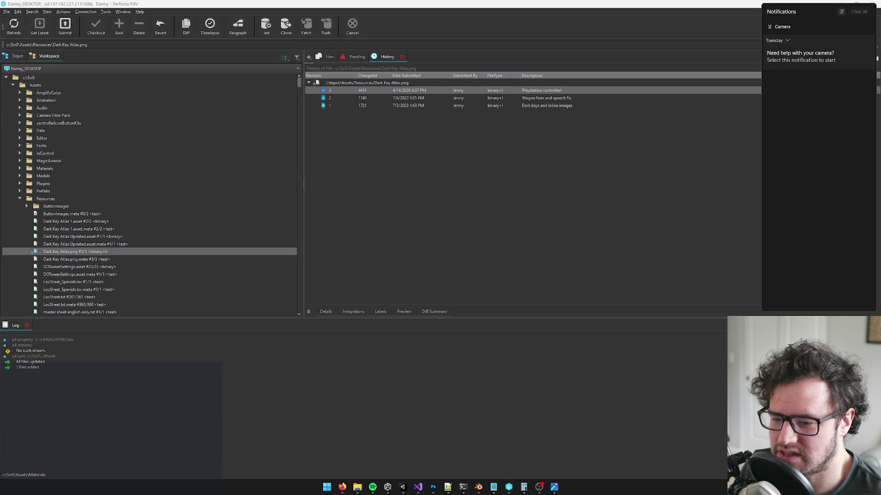
left_click(489, 196)
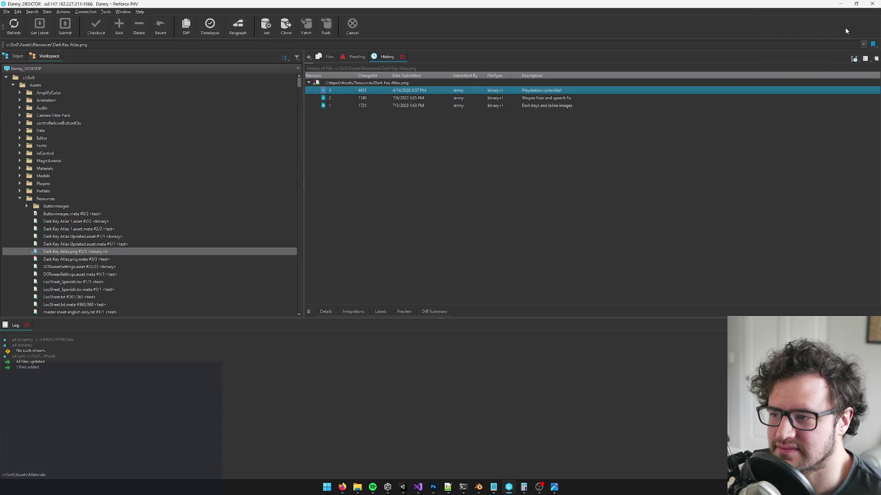
left_click(838, 6)
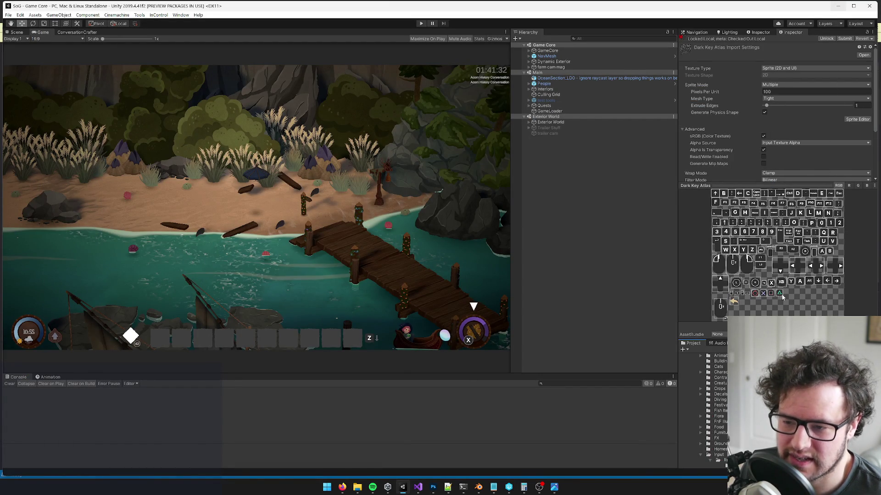
Inspect the Dark Key Atlas sprites in the Sprite Editor, then close it.
scroll(741, 101, "down", 3)
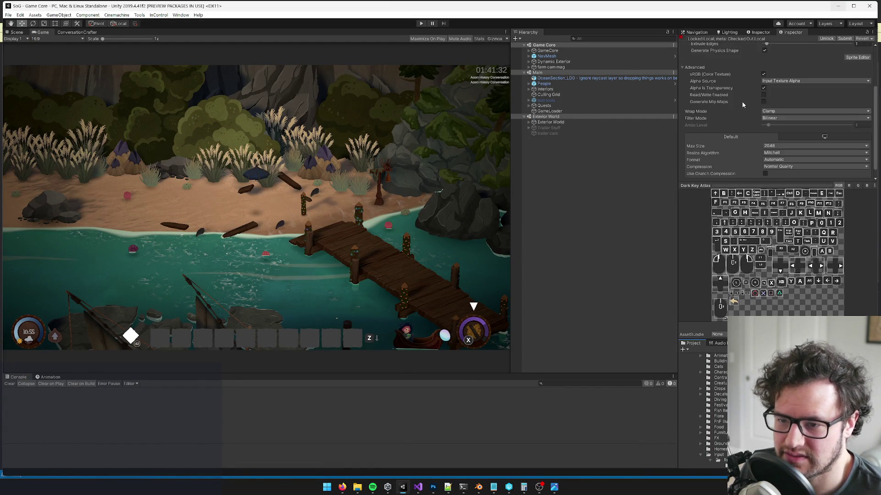
scroll(742, 108, "down", 1)
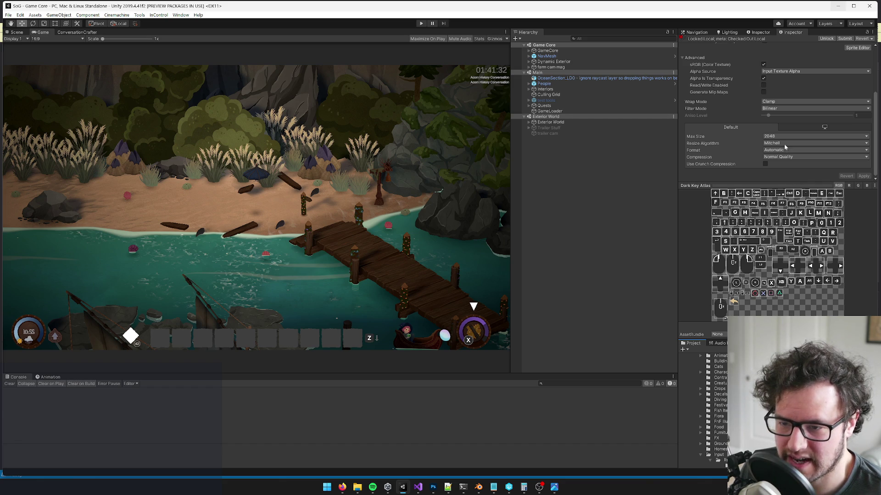
scroll(775, 138, "up", 4)
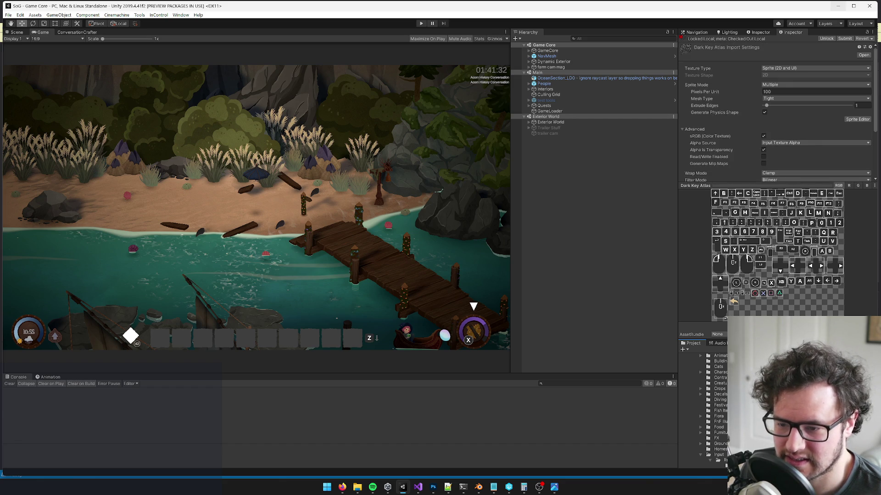
left_click(856, 119)
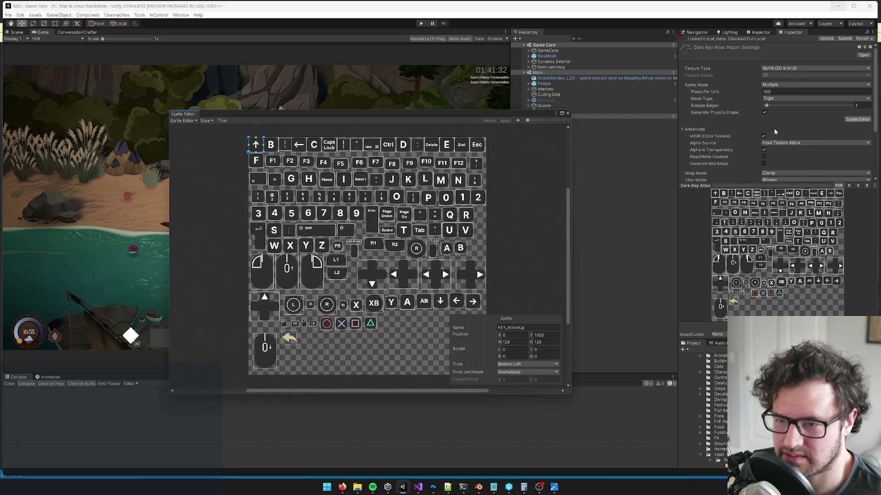
scroll(359, 321, "up", 10)
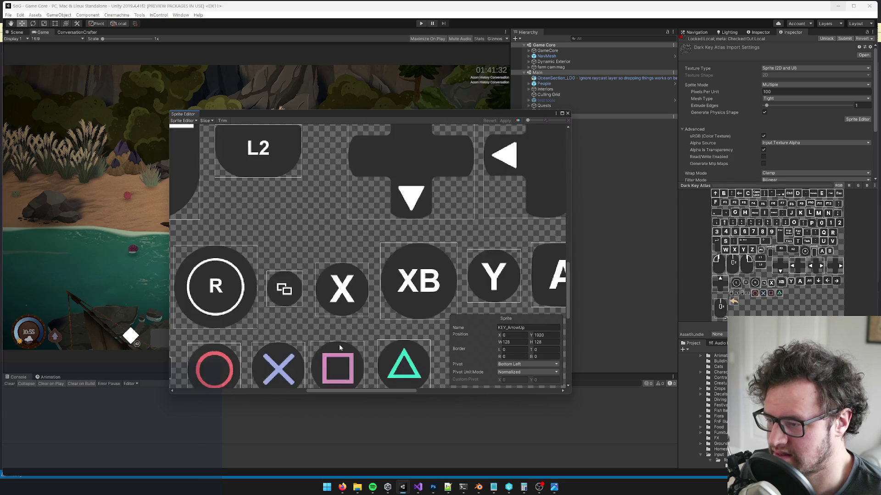
scroll(337, 317, "down", 10)
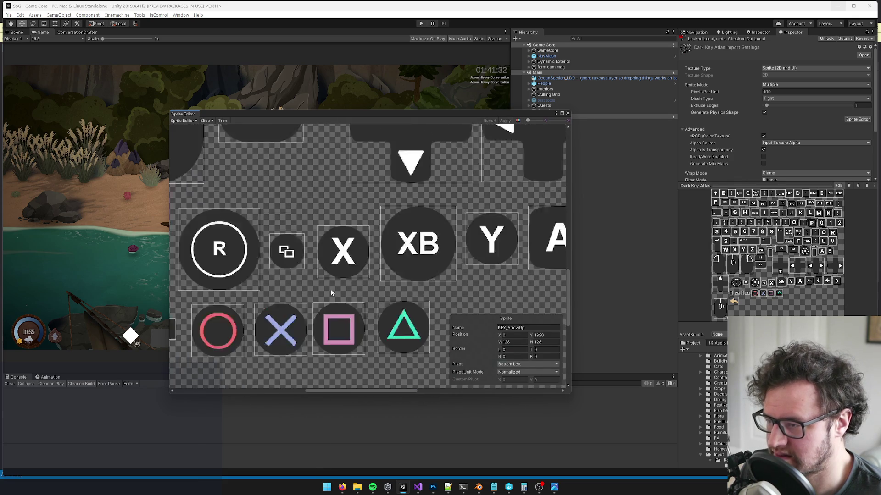
left_click(568, 114)
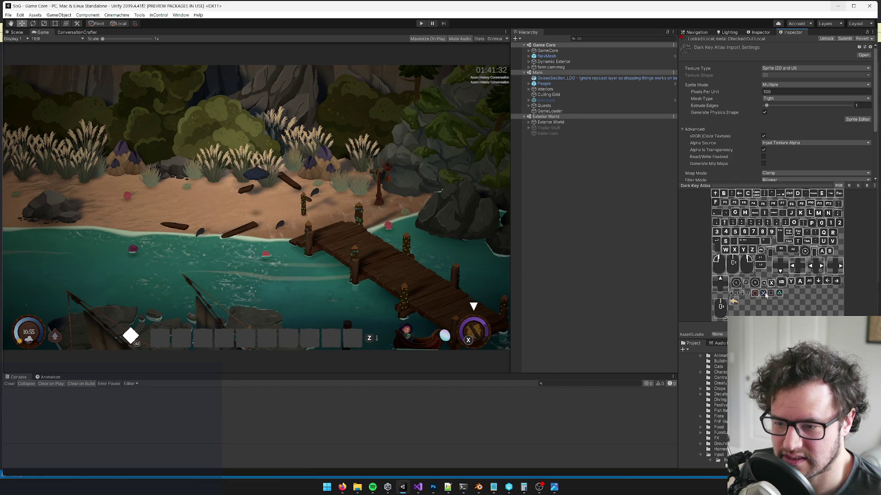
Reveal Dark Key Atlas.png in File Explorer and drag it into Photoshop.
left_click(433, 488)
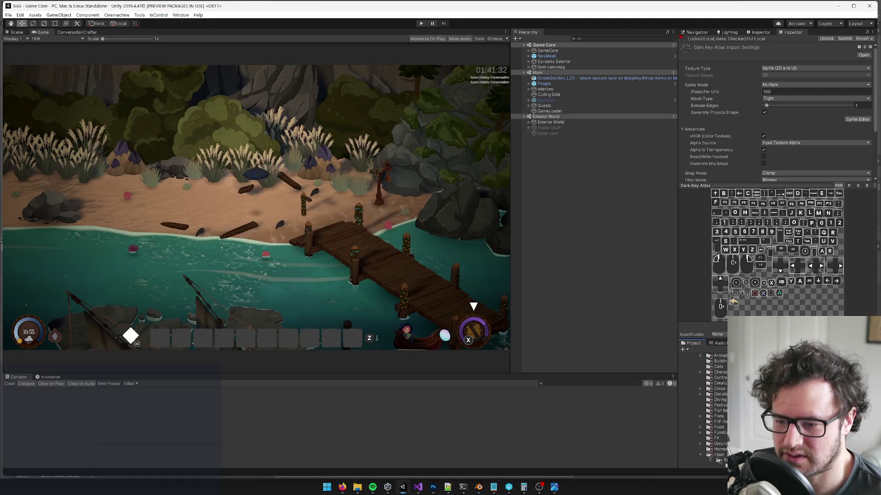
right_click(762, 136)
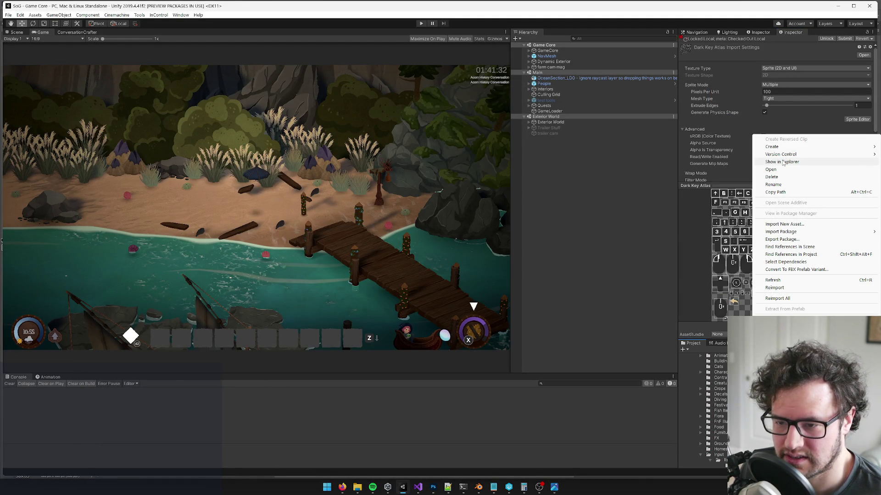
left_click(783, 163)
right_click(497, 137)
left_click(505, 131)
mouse_move(501, 128)
left_mouse_down()
mouse_move(510, 410)
mouse_move(433, 486)
mouse_move(435, 427)
mouse_move(270, 33)
left_mouse_up()
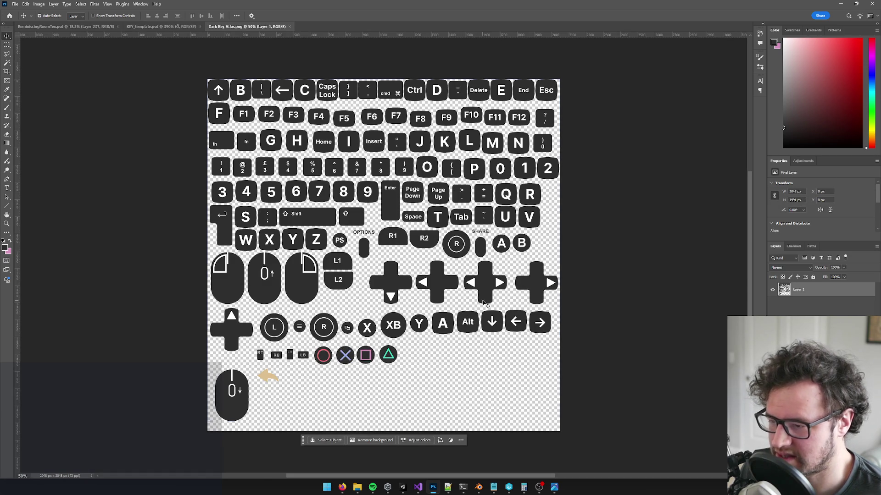
Merge the ö text and key background layers in the KEY_template.psd document.
scroll(422, 360, "up", 5)
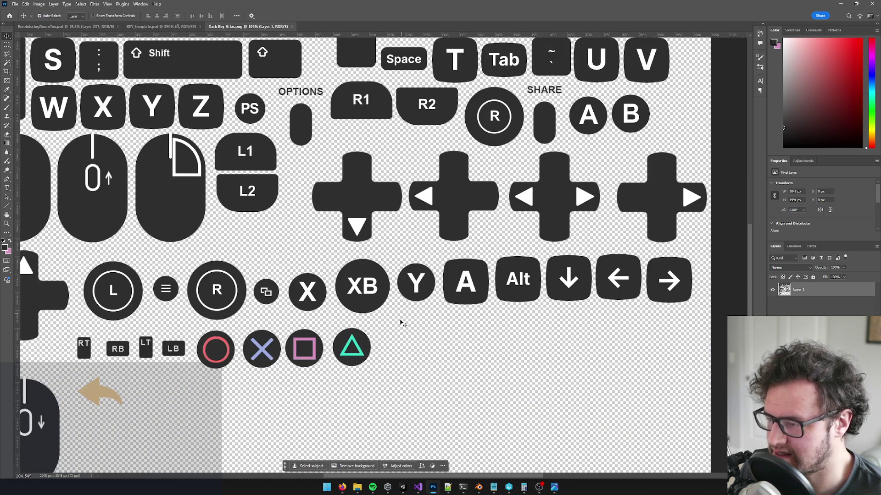
scroll(400, 325, "down", 3)
scroll(395, 330, "up", 2)
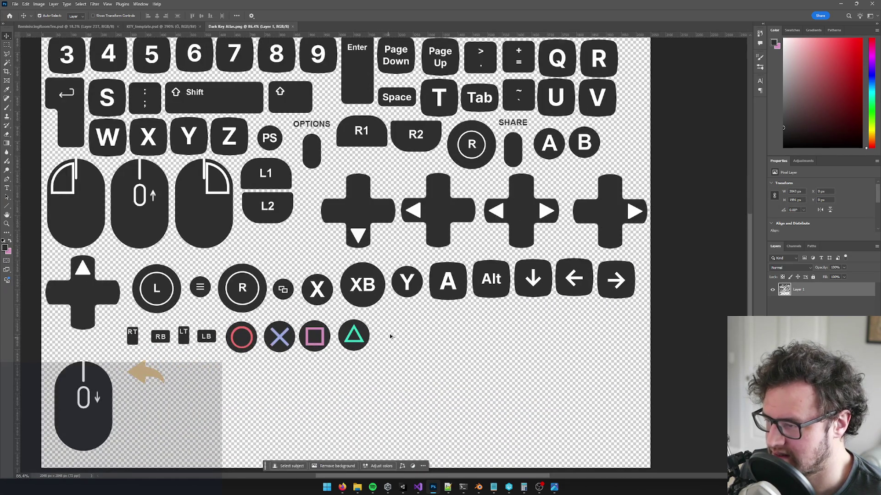
scroll(363, 344, "up", 5)
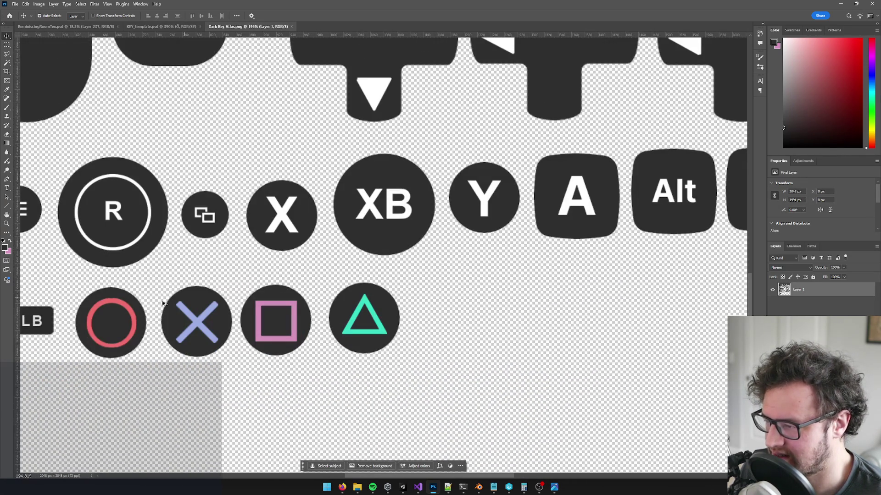
scroll(319, 312, "up", 1)
scroll(284, 314, "down", 4)
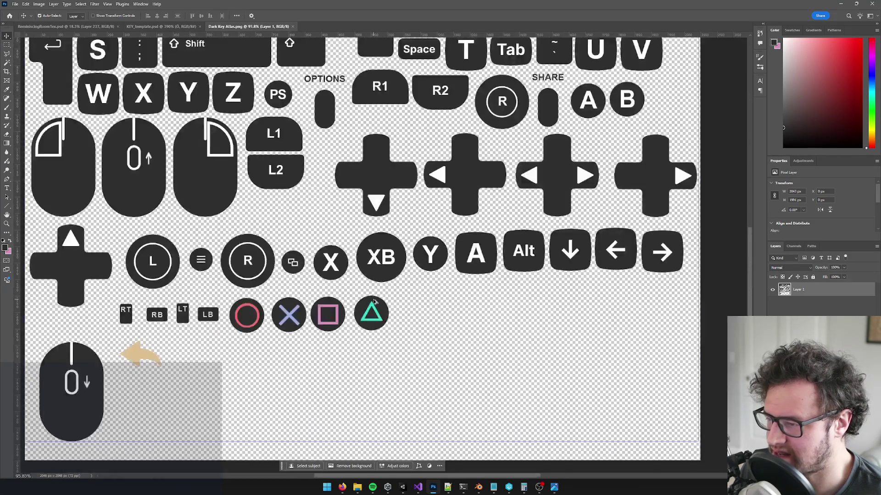
scroll(374, 301, "up", 1)
left_click(158, 26)
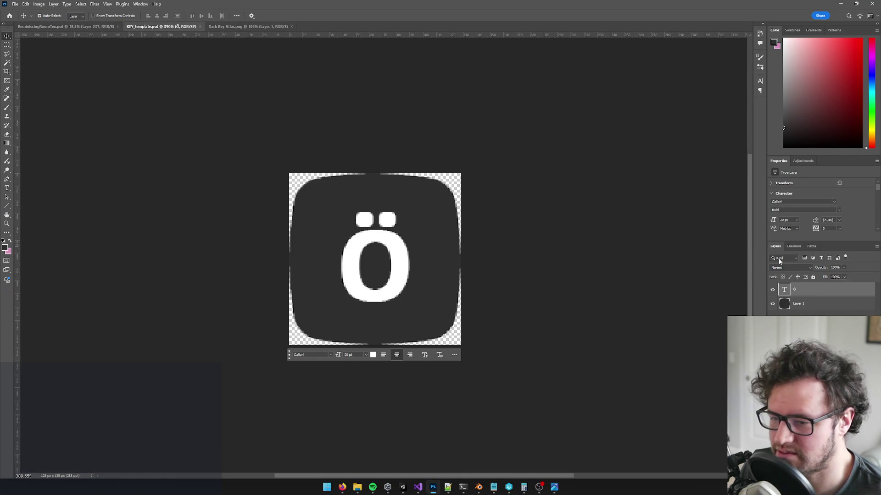
left_click(806, 303, "shift")
key("ctrl+e")
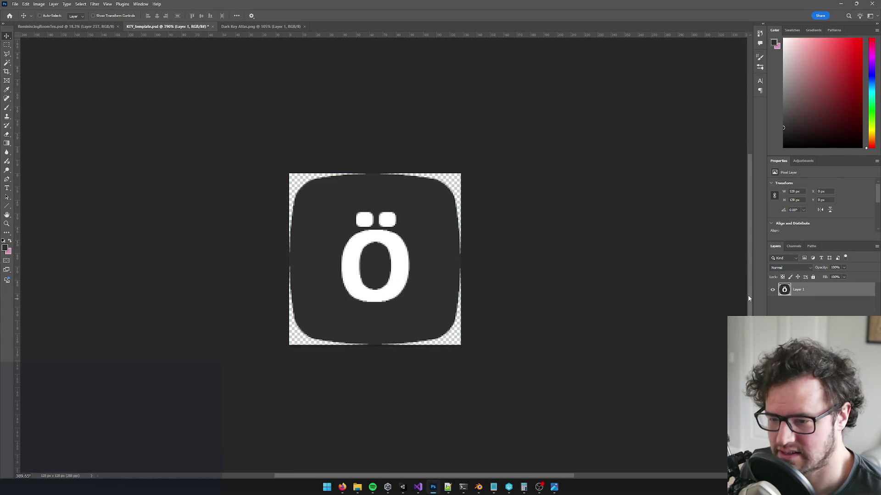
Paste the ö key right of the triangle button in the atlas, merge down, and save.
left_click(260, 26)
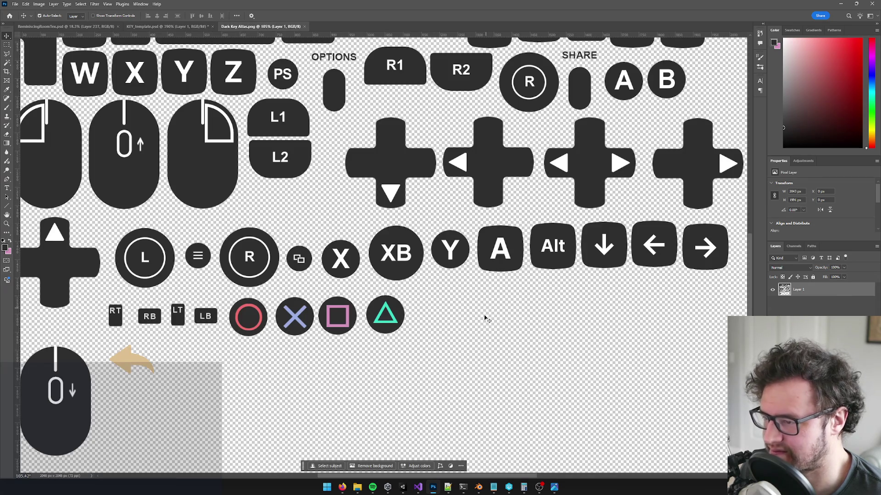
key("ctrl+v")
mouse_move(385, 253)
left_mouse_down()
mouse_move(453, 315)
mouse_move(432, 309)
left_mouse_up()
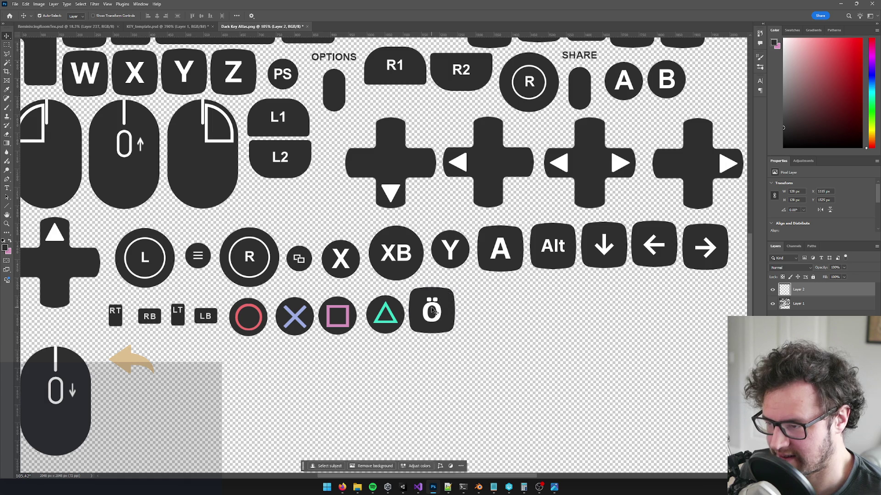
key("ctrl+s")
key("Return")
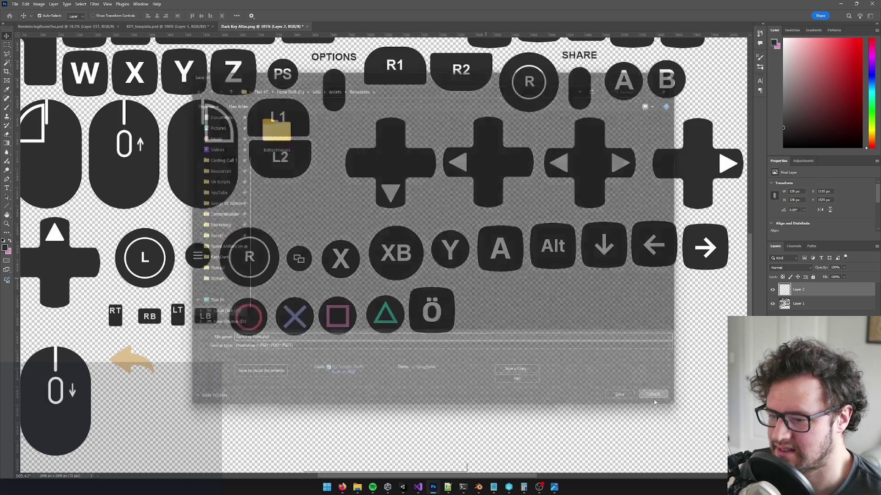
key("ctrl+e")
key("ctrl+s")
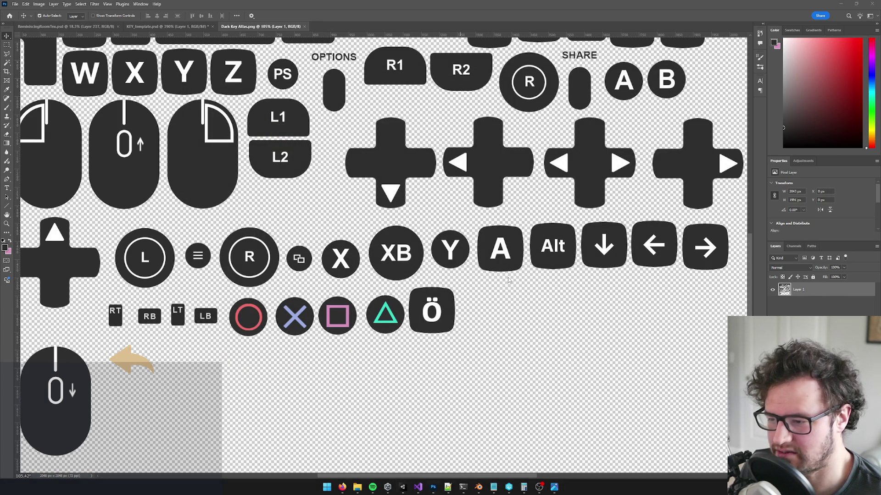
key("alt+Tab")
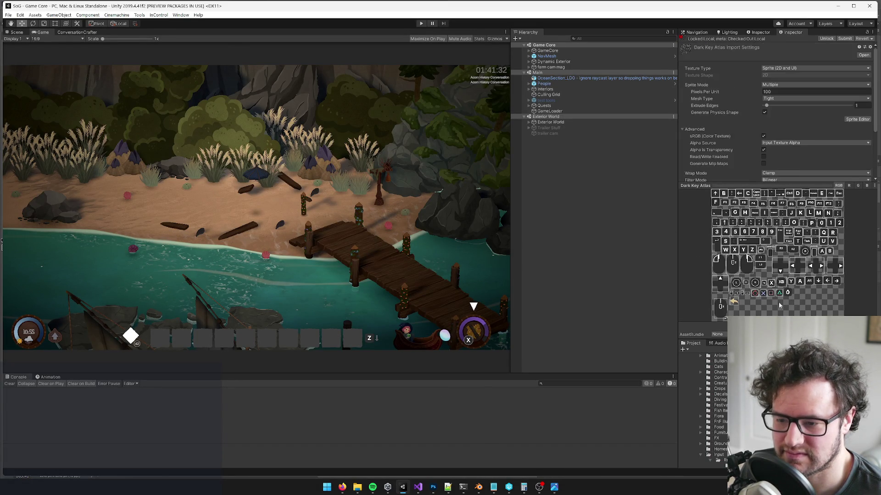
Reopen the atlas in the Sprite Editor and set the Slice method to Delete Existing.
scroll(824, 135, "down", 1)
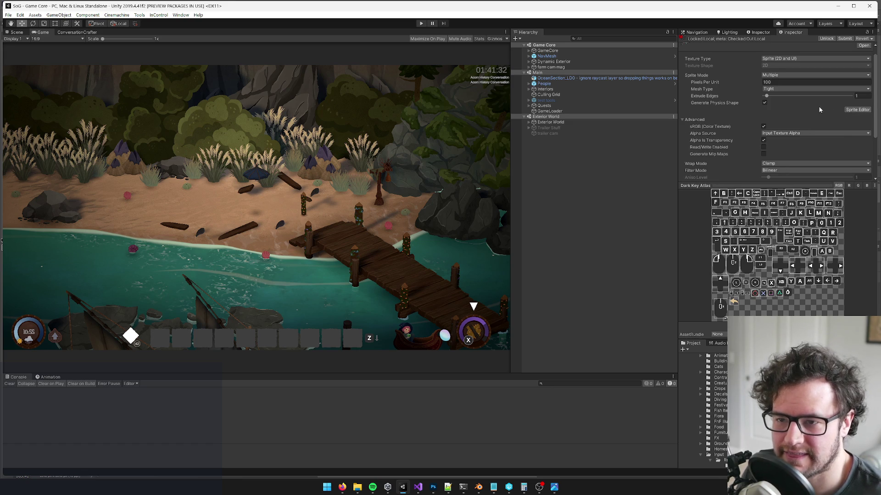
scroll(801, 108, "up", 1)
left_click(857, 118)
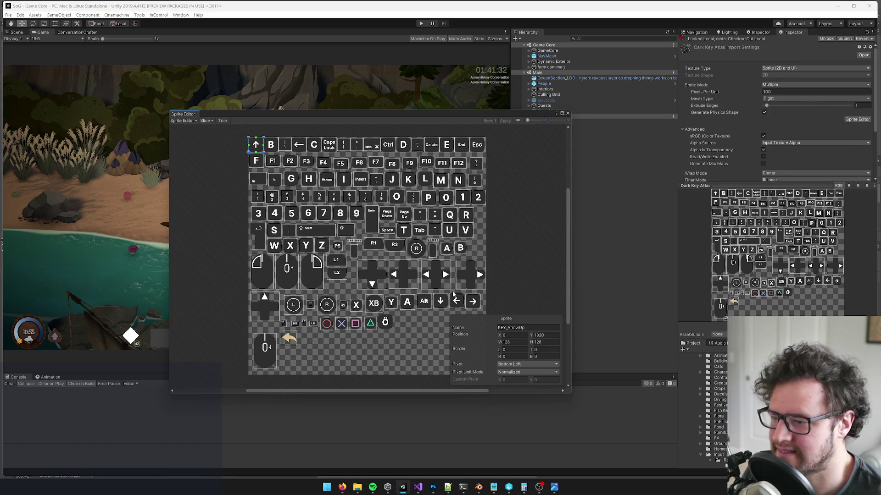
left_click(206, 121)
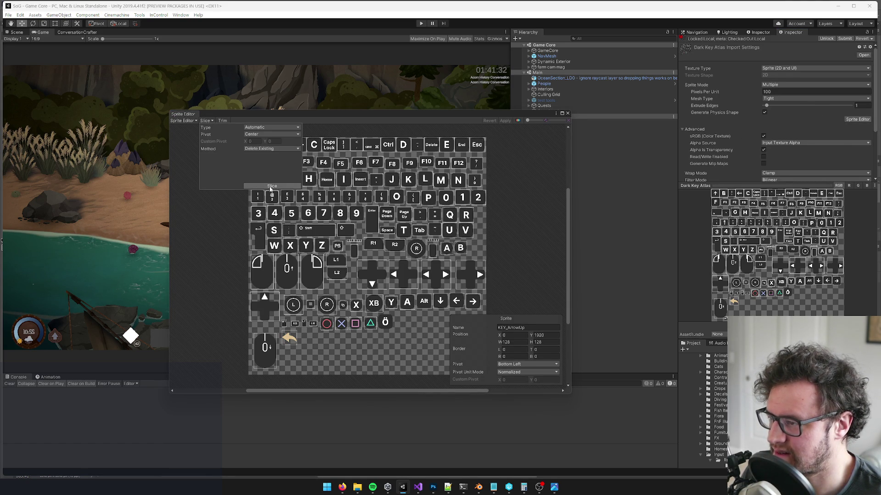
left_click(268, 149)
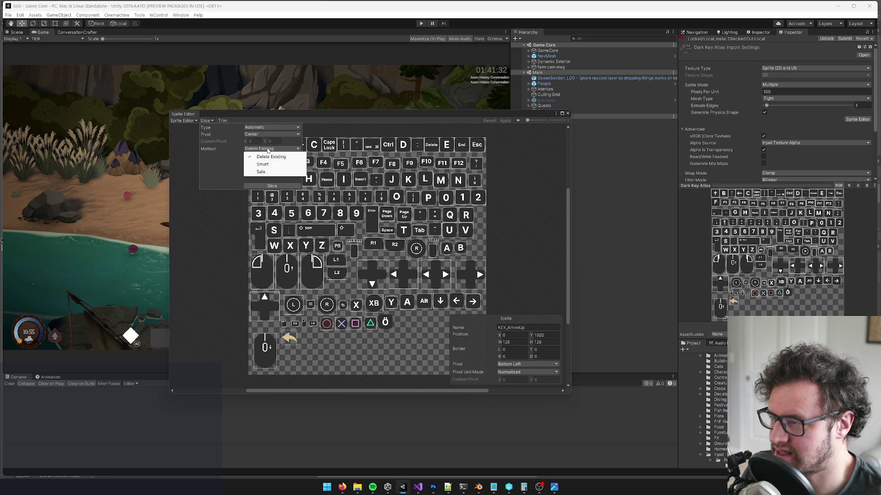
left_click(271, 157)
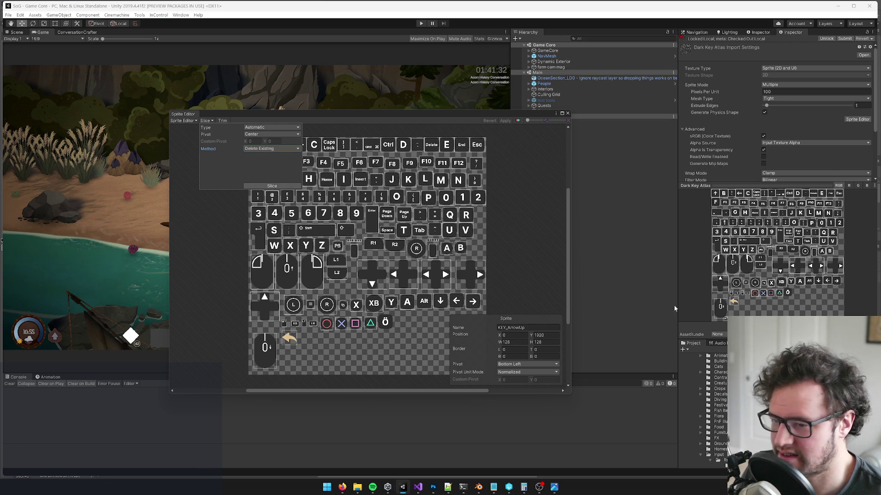
left_click(273, 186)
Slice the atlas automatically, check the top-left arrow sprite, and close the Sprite Editor.
scroll(706, 404, "up", 2)
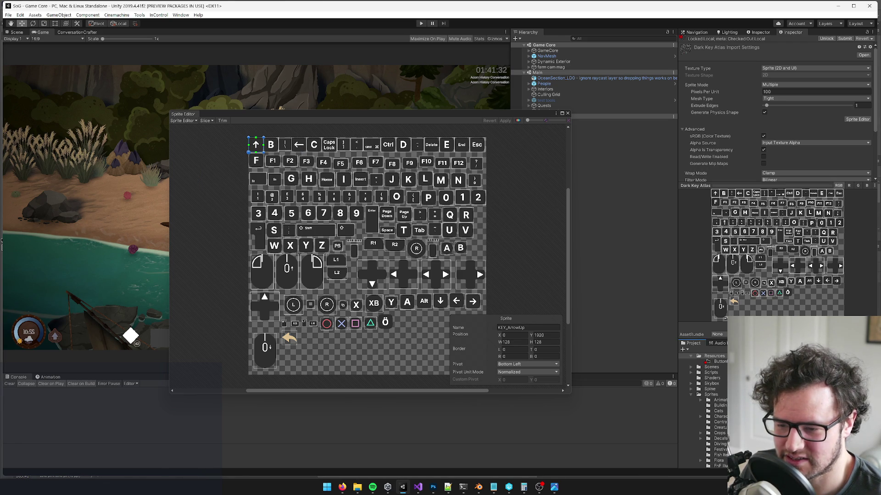
left_click(207, 121)
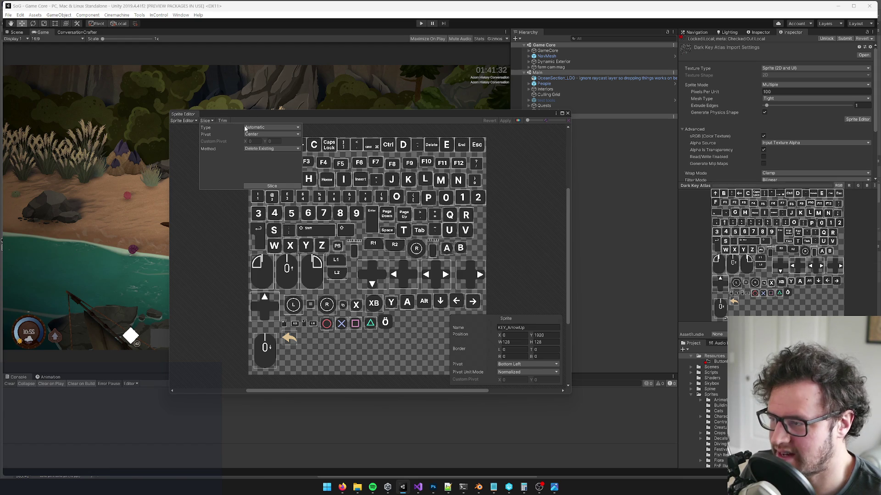
left_click(272, 186)
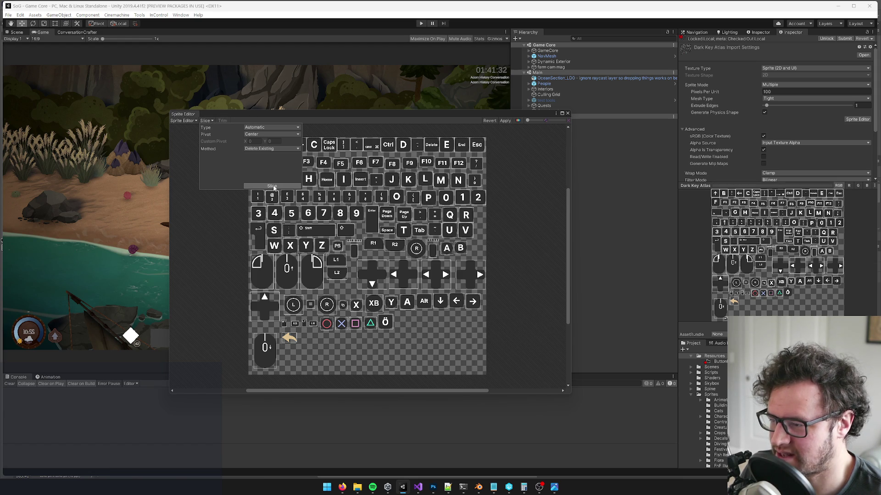
left_click(500, 207)
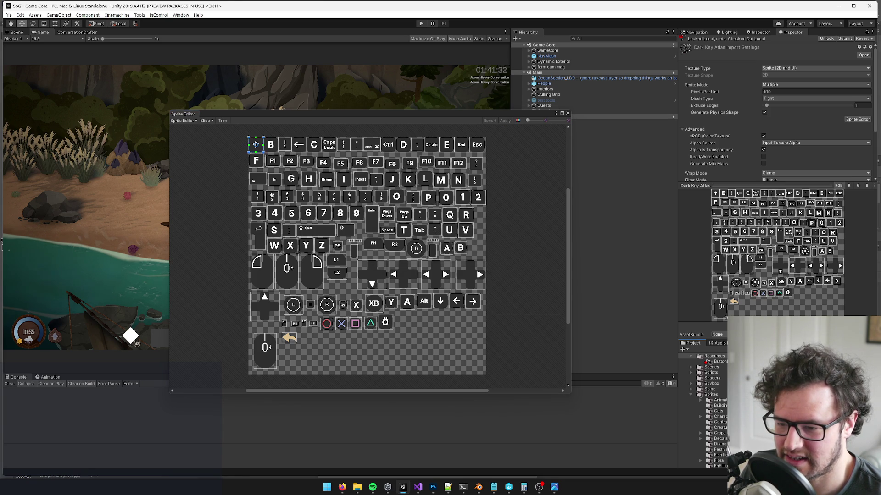
left_click(255, 144)
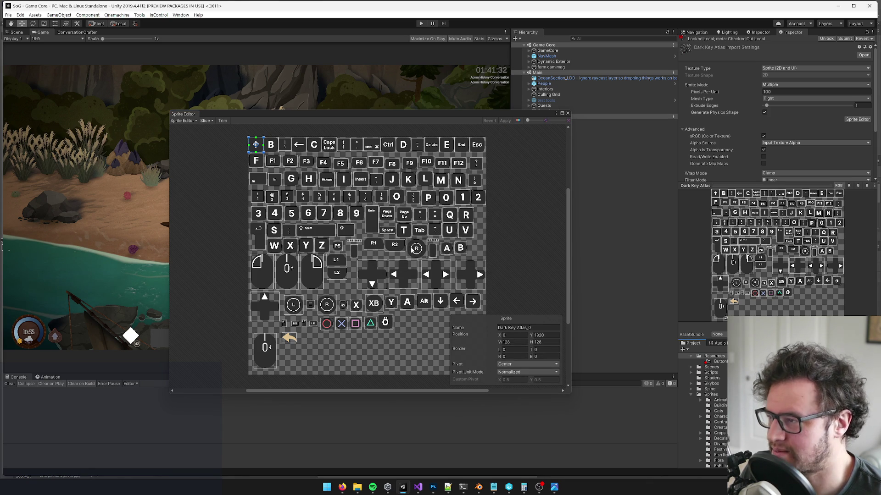
left_click(210, 121)
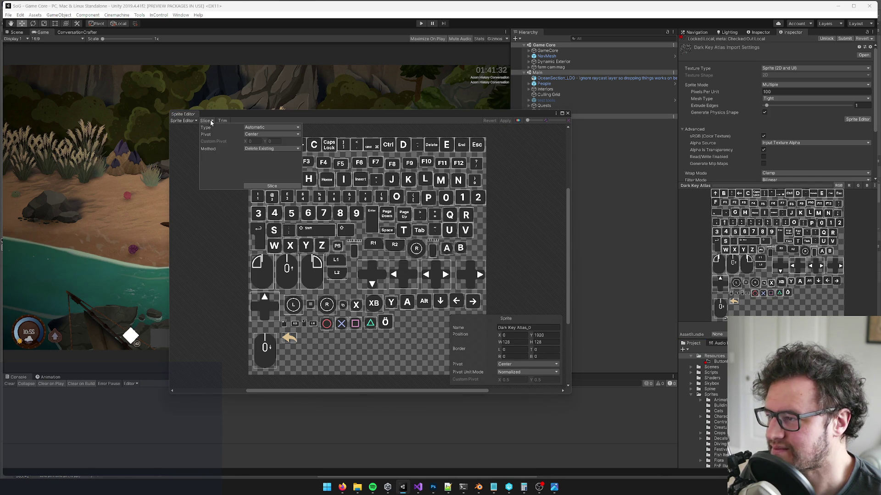
left_click(183, 140)
left_click(568, 113)
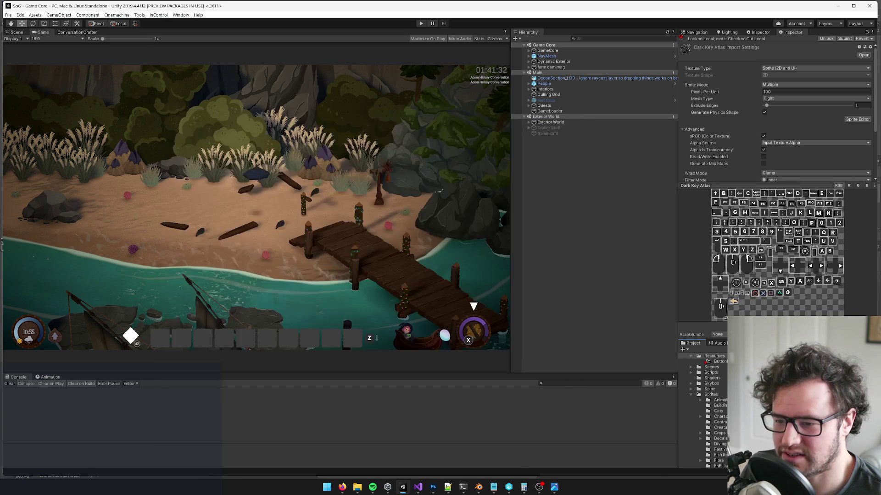
right_click(780, 147)
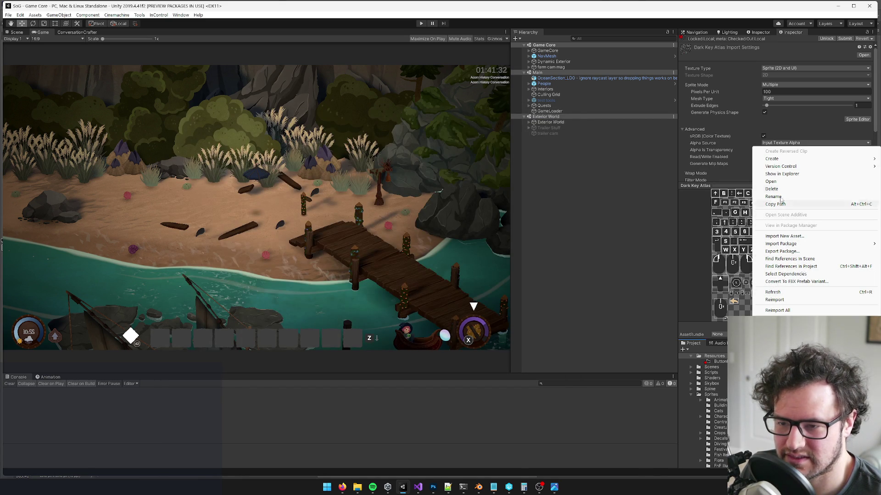
Revert Dark Key Atlas.png and its .meta file to the version-control copy.
left_click(863, 42)
left_click(862, 39)
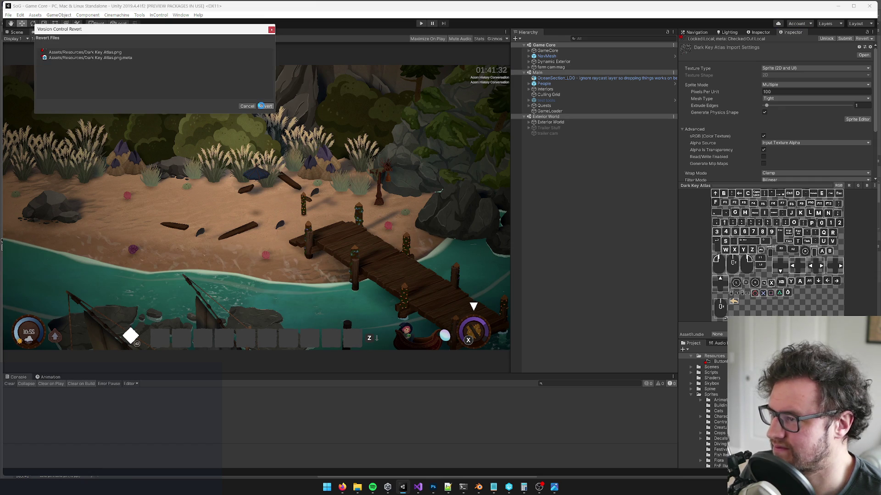
left_click(261, 106)
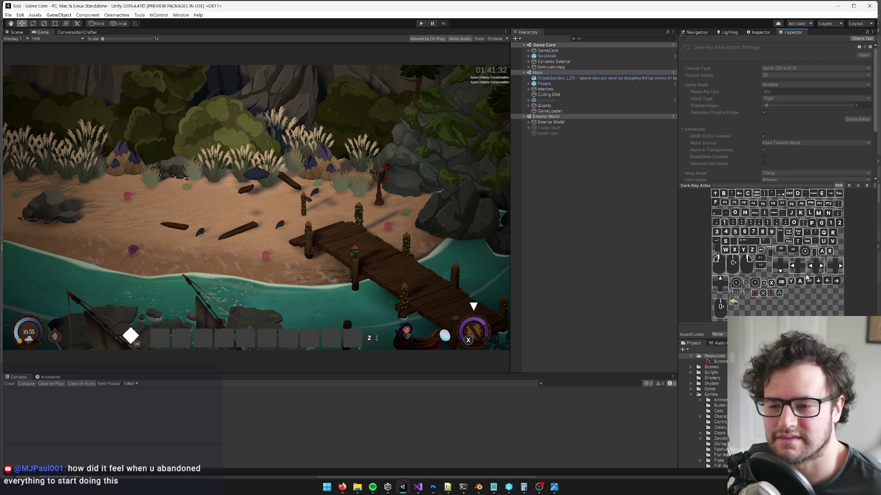
Return to the Dark Key Atlas settings and check the atlas out for editing.
left_click(734, 301)
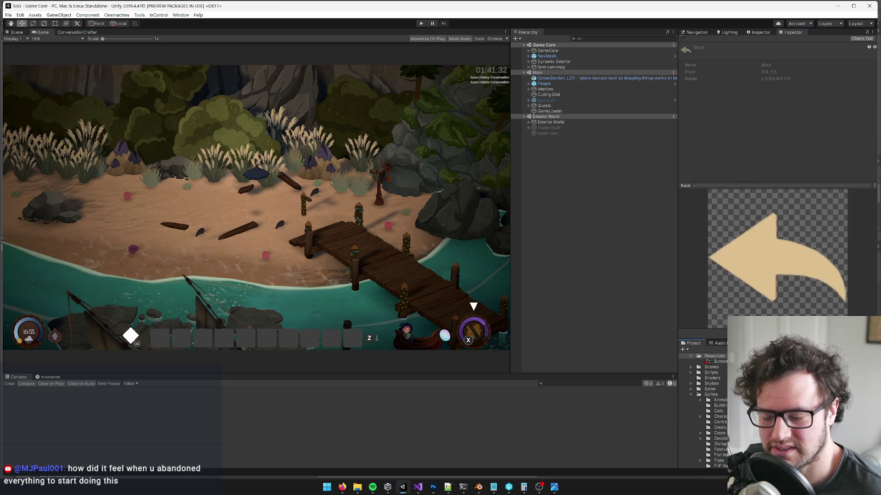
key("ctrl+z")
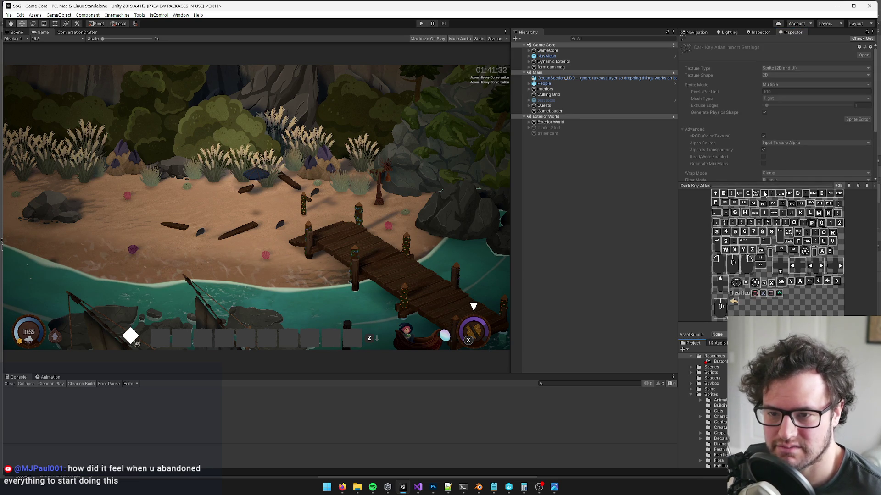
scroll(810, 101, "down", 4)
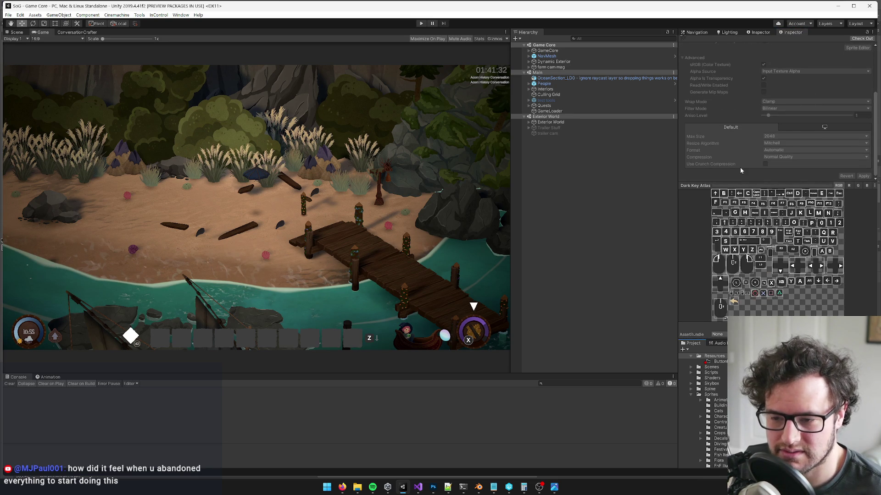
scroll(739, 173, "up", 3)
scroll(798, 137, "down", 3)
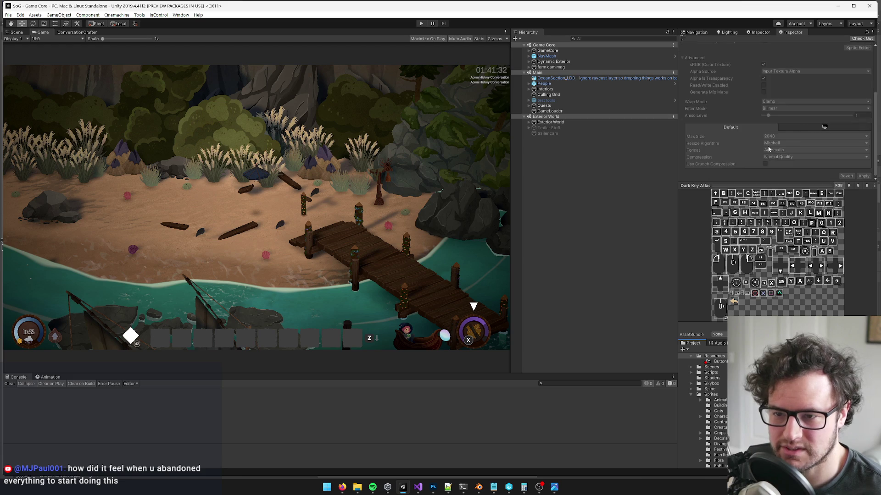
scroll(821, 147, "up", 3)
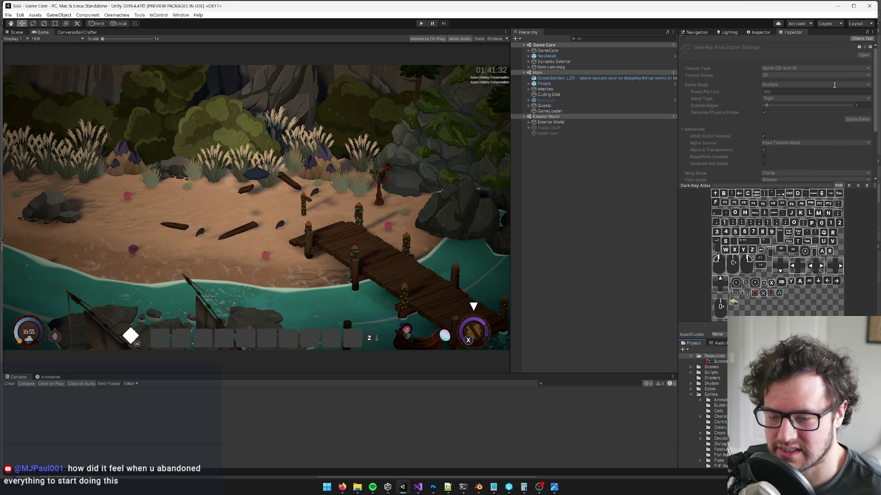
left_click(860, 38)
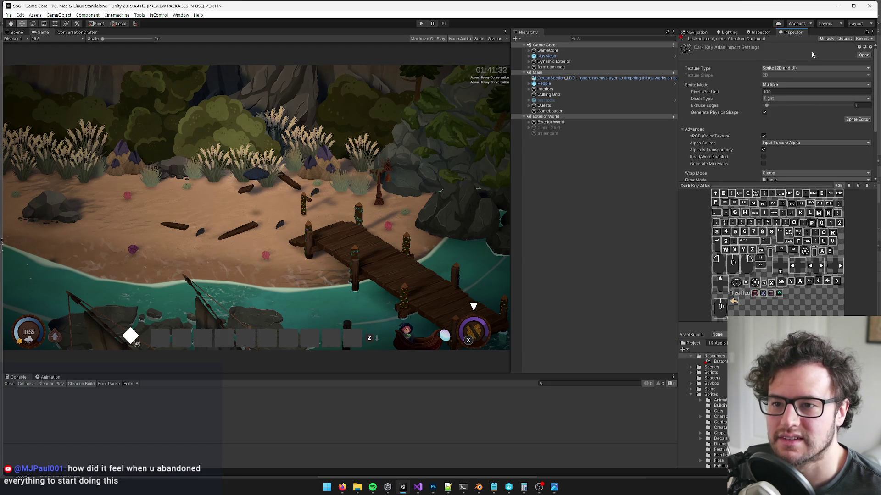
Compare the reverted atlas in the Sprite Editor with Photoshop's ö-key copy, then close the editor.
scroll(874, 56, "down", 2)
scroll(874, 55, "up", 2)
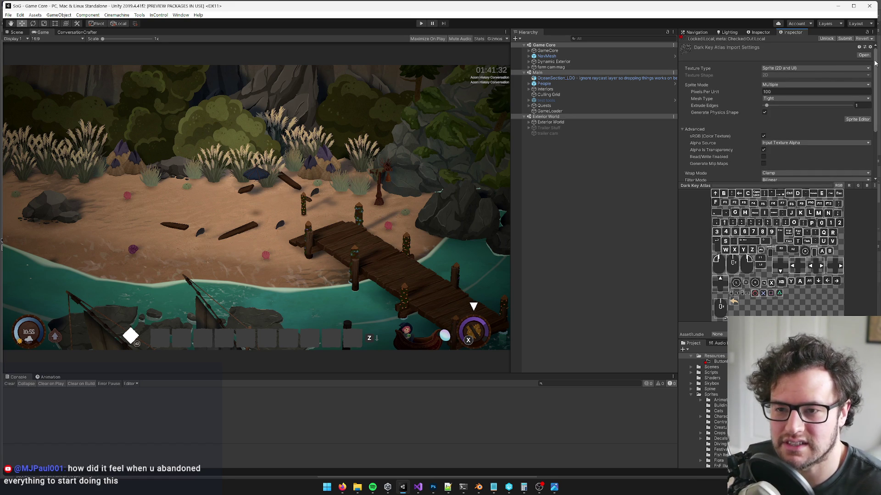
scroll(874, 68, "down", 1)
scroll(874, 68, "down", 5)
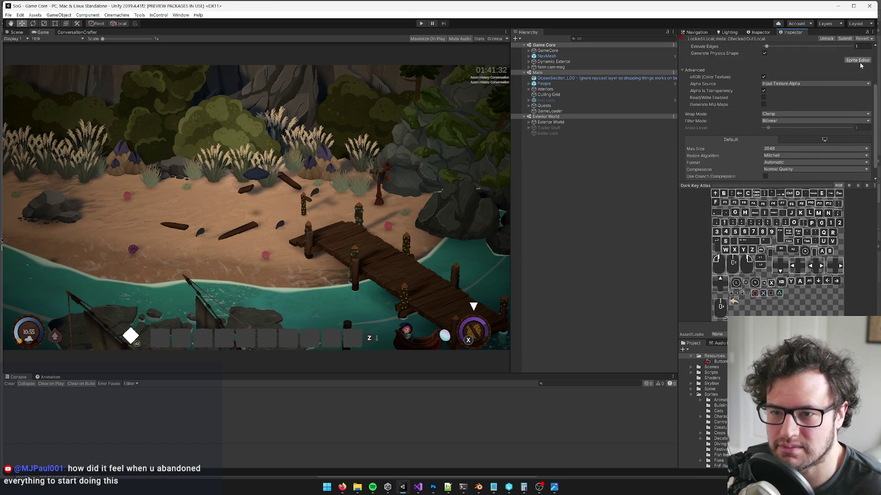
left_click(860, 62)
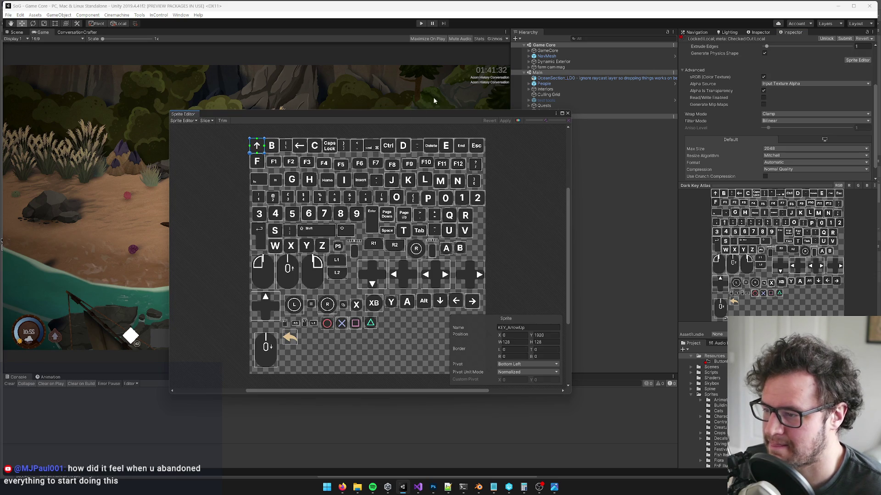
left_click_drag(390, 118, 432, 78)
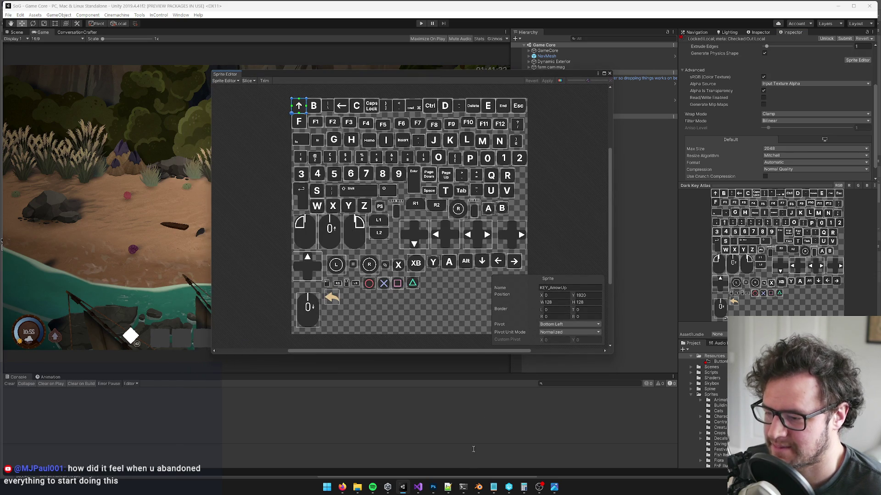
left_click(435, 487)
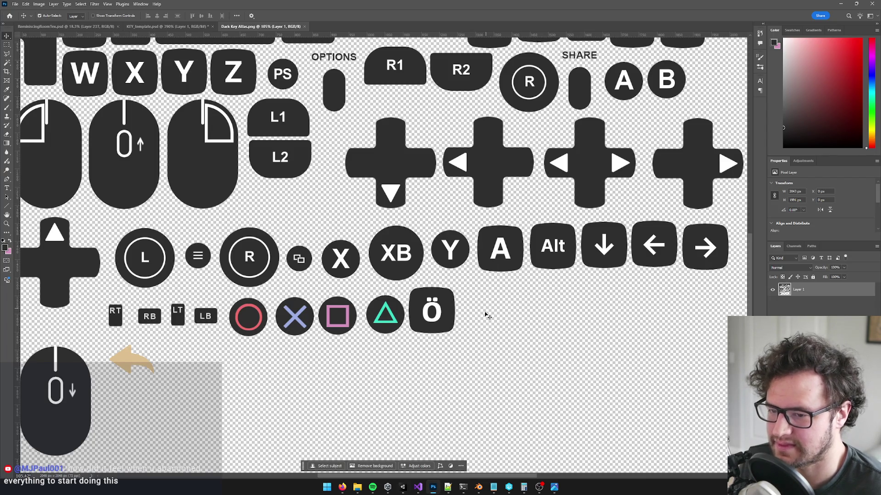
left_click(840, 4)
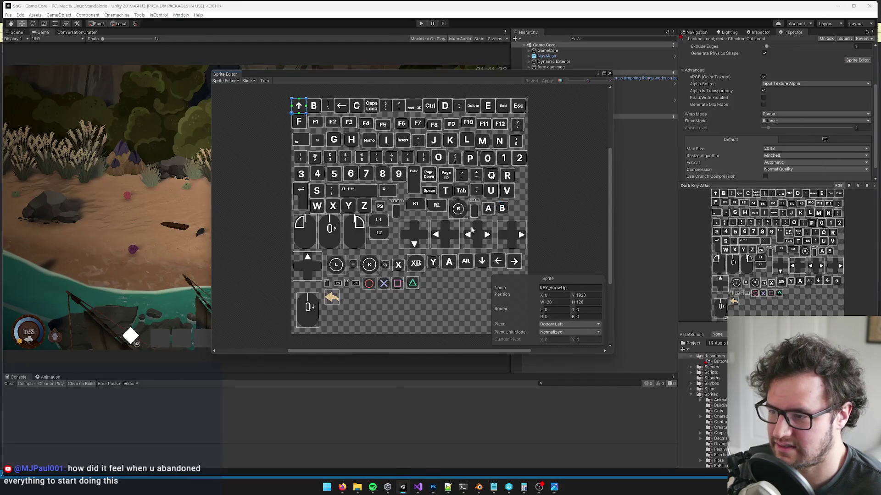
left_click(609, 73)
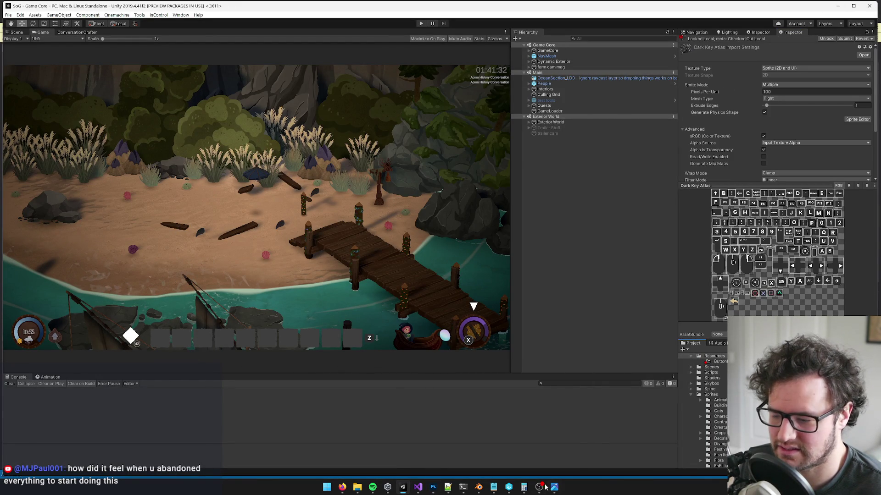
Nudge the Ö key on Layer 1 slightly left and save the atlas over the changed file.
left_click(433, 487)
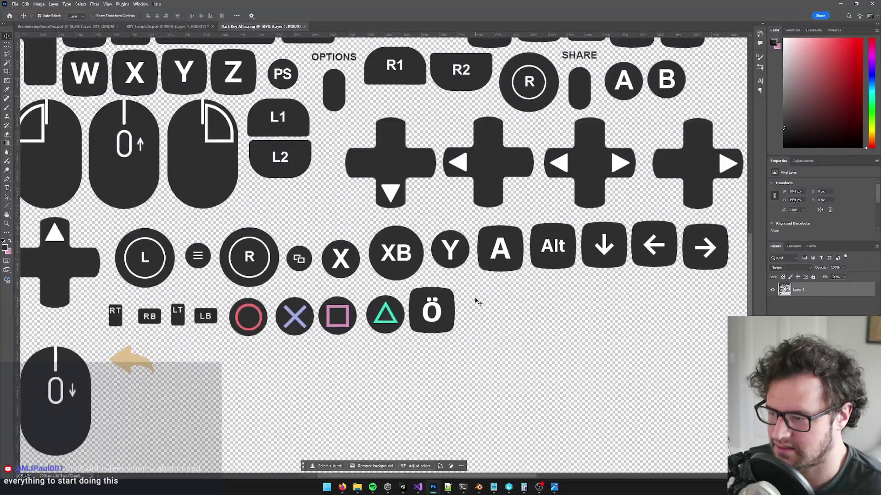
scroll(477, 302, "down", 3)
left_click(785, 290)
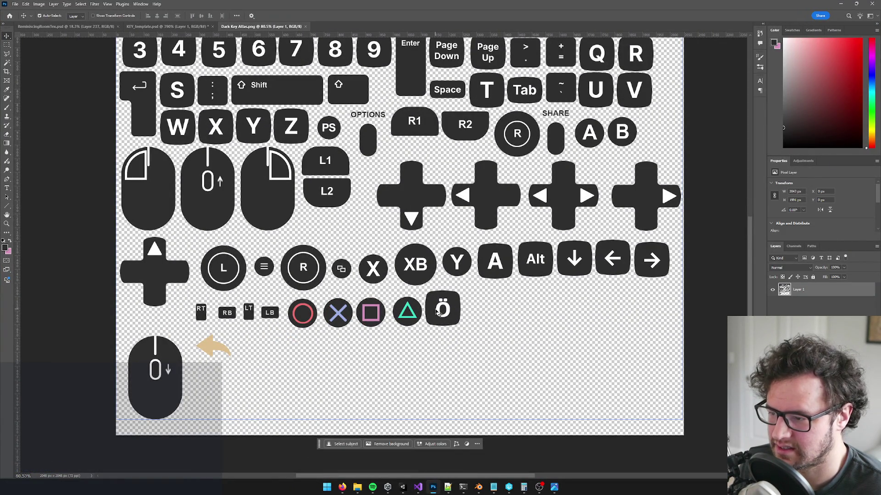
scroll(438, 312, "up", 5)
key("m")
mouse_move(399, 259)
left_mouse_down()
mouse_move(507, 339)
mouse_move(526, 373)
left_mouse_up()
key("v")
key("Left")
key("ctrl+d")
key("ctrl+s")
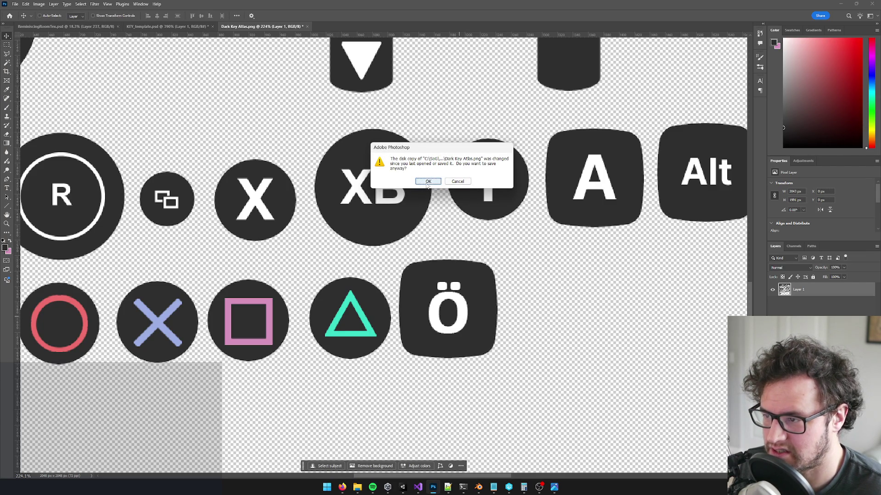
left_click(425, 183)
key("alt+Tab")
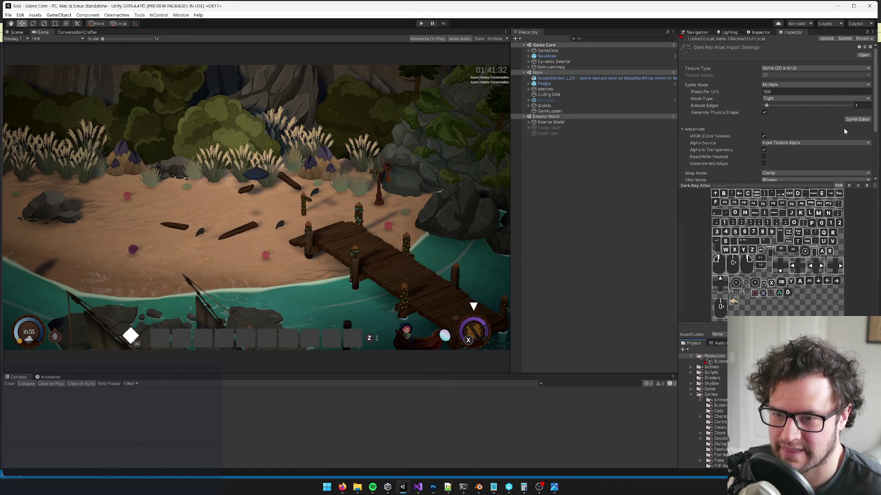
Slice the atlas with the Smart method, apply it, and select the new ö sprite Dark Key Atlas_6.
left_click(856, 119)
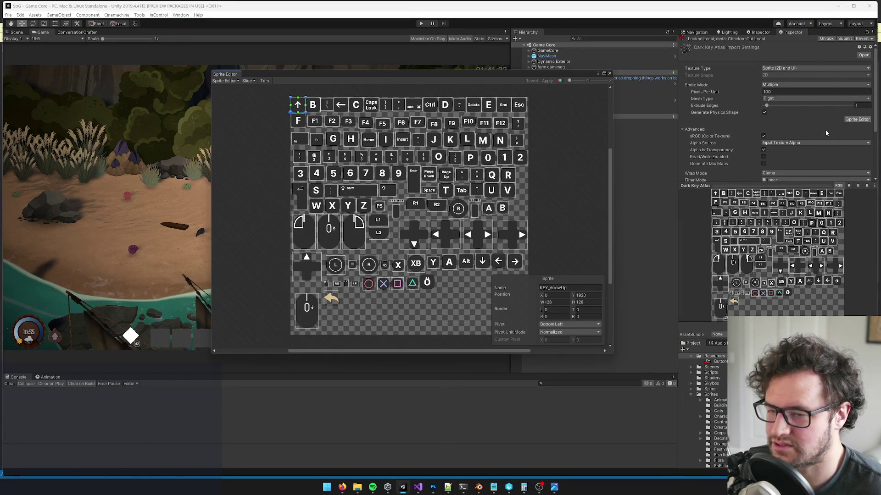
left_click(253, 81)
left_click(293, 109)
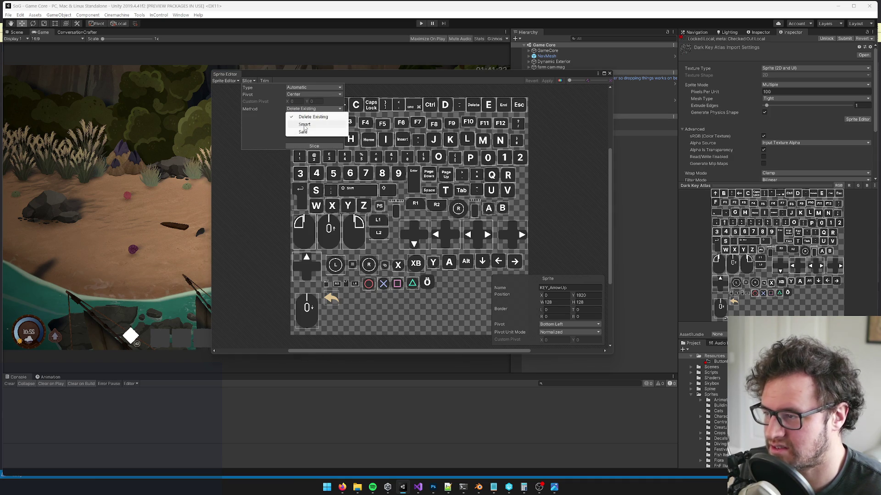
left_click(305, 125)
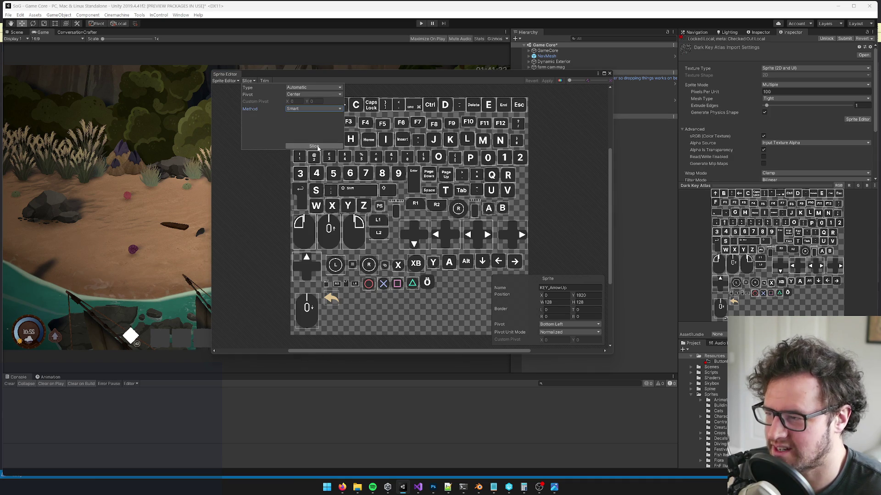
left_click(314, 146)
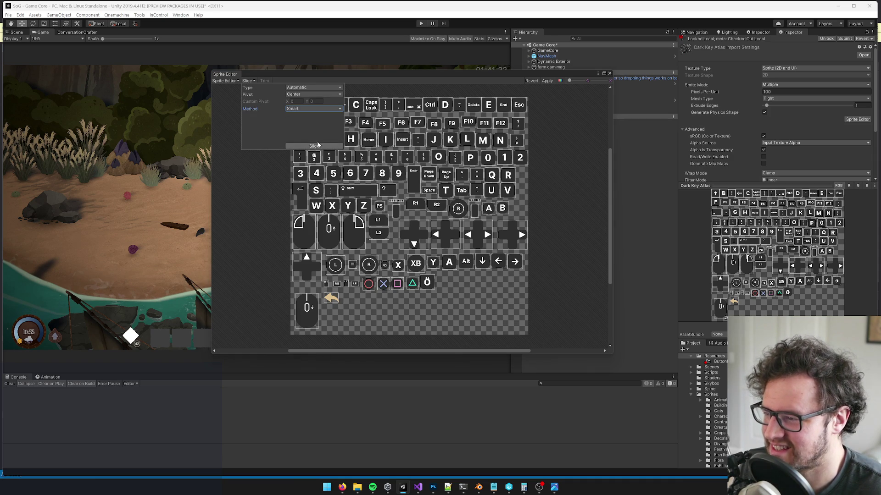
left_click(387, 90)
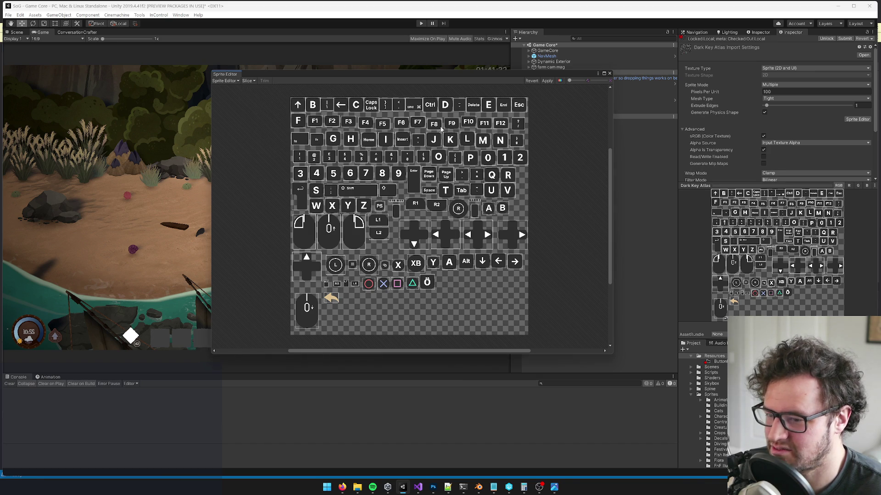
left_click(548, 81)
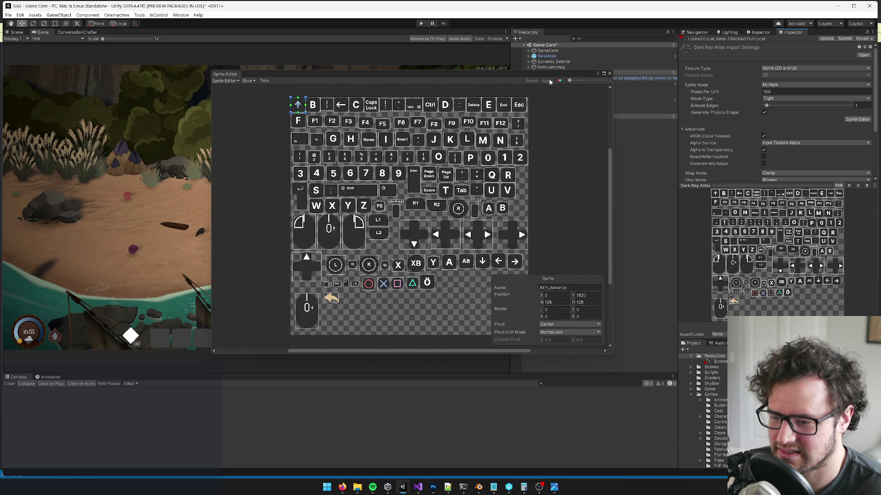
left_click(427, 283)
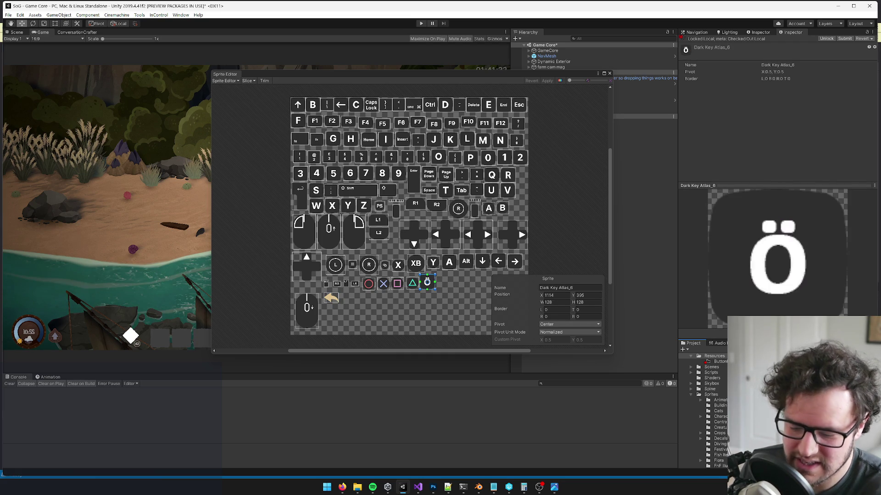
Return to the atlas import settings, deselect the ö sprite, and apply the current slicing.
right_click(780, 157)
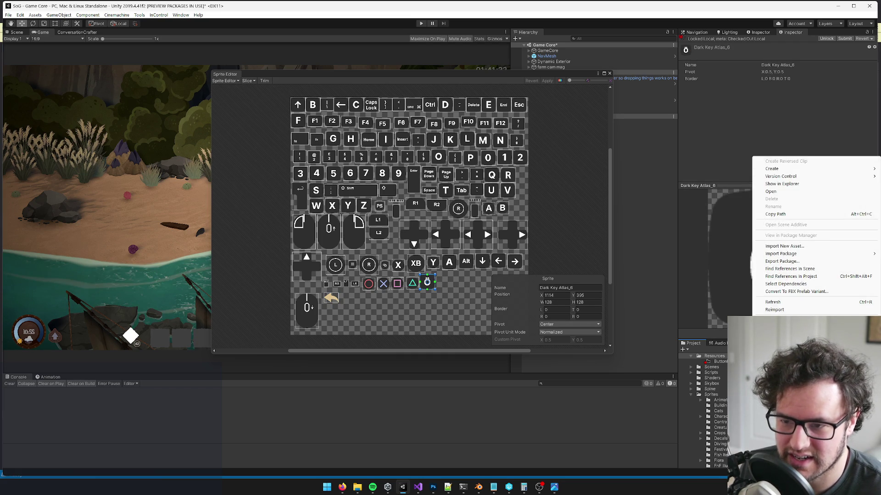
left_click(786, 284)
scroll(421, 282, "up", 3)
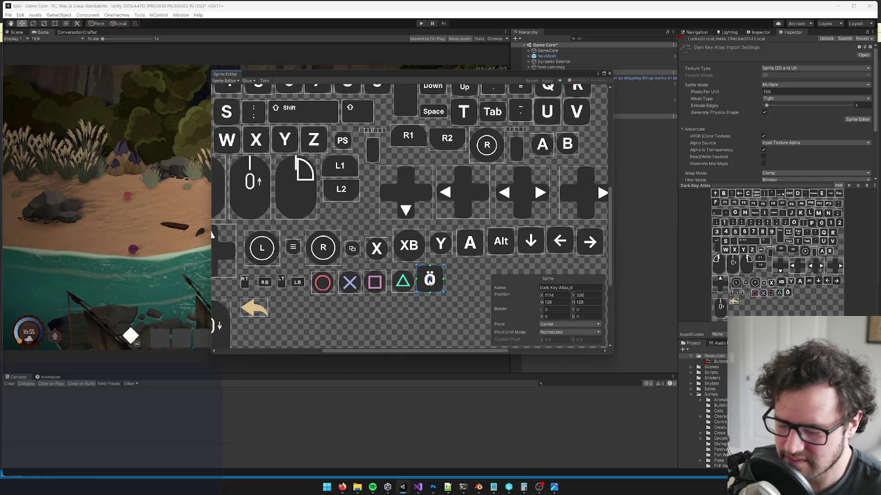
key("Escape")
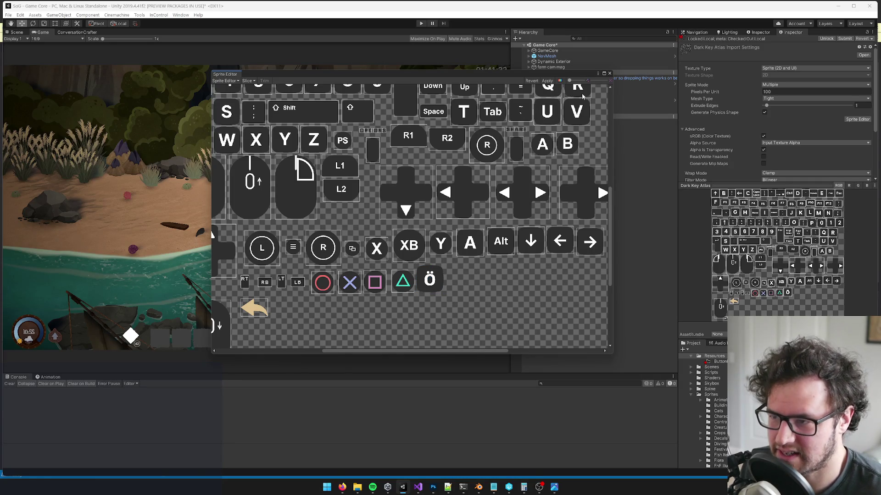
left_click(547, 80)
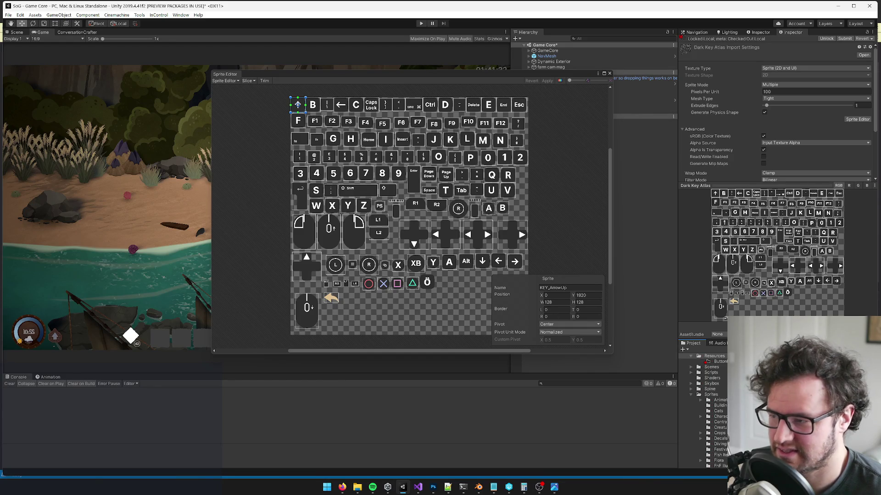
Re-slice with the Safe method, apply, and confirm the ö sprite is Dark Key Atlas_6.
left_click(249, 80)
left_click(290, 109)
left_click(301, 132)
left_click(314, 145)
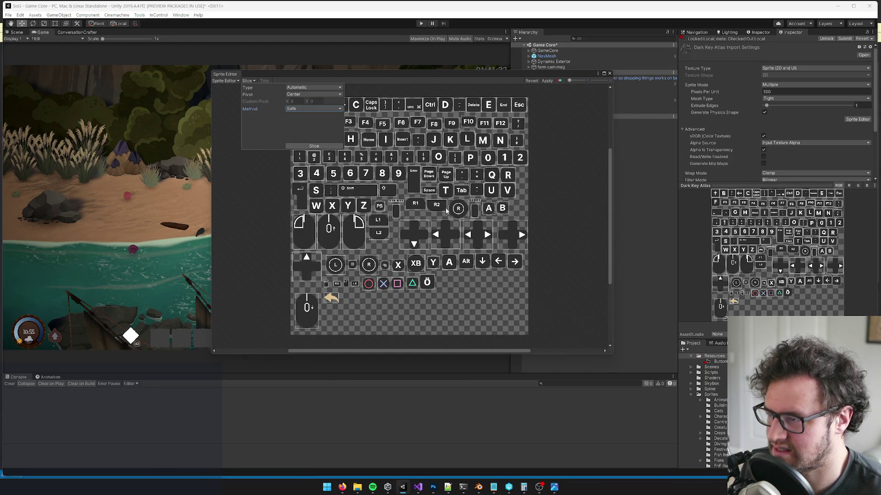
left_click(313, 146)
left_click(548, 80)
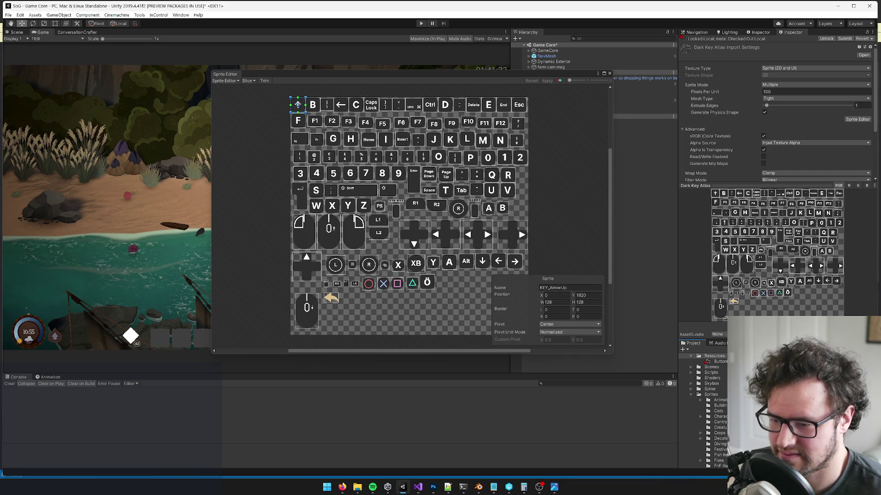
left_click(427, 283)
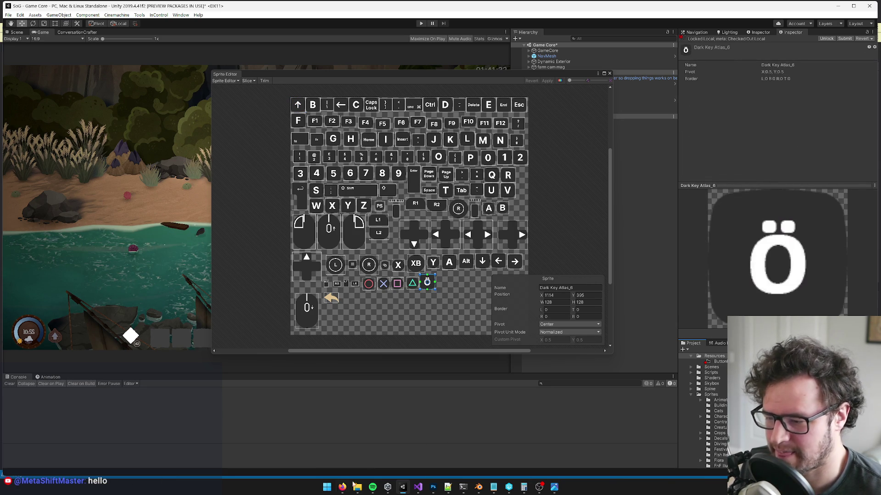
Copy the O-umlaut key code file name from the Keyboard Language Defaults settings.
mouse_move(372, 488)
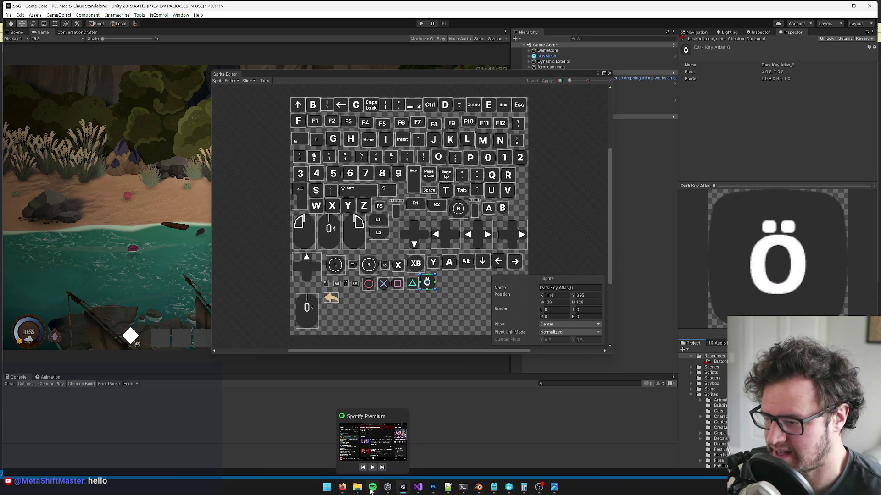
mouse_move(472, 490)
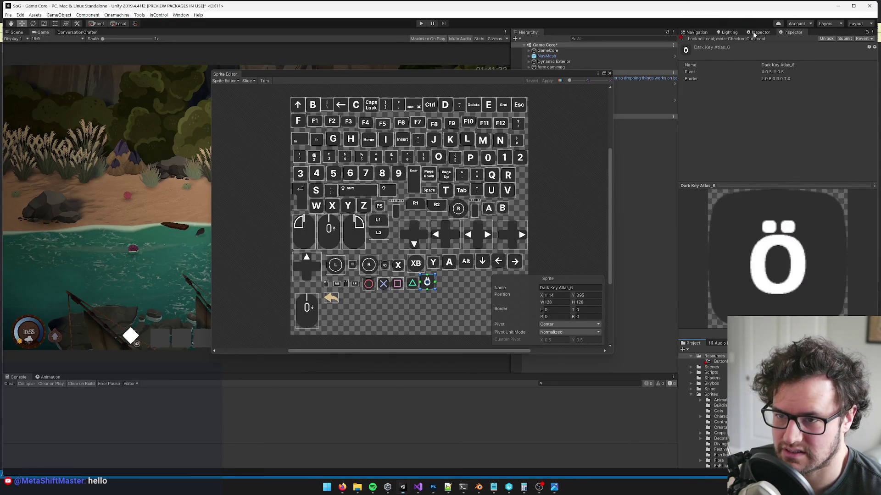
left_click(760, 32)
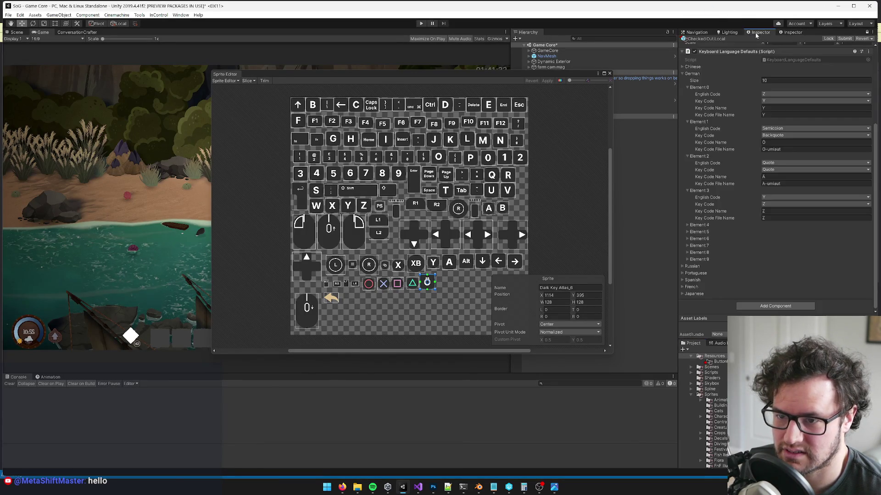
left_click(788, 149)
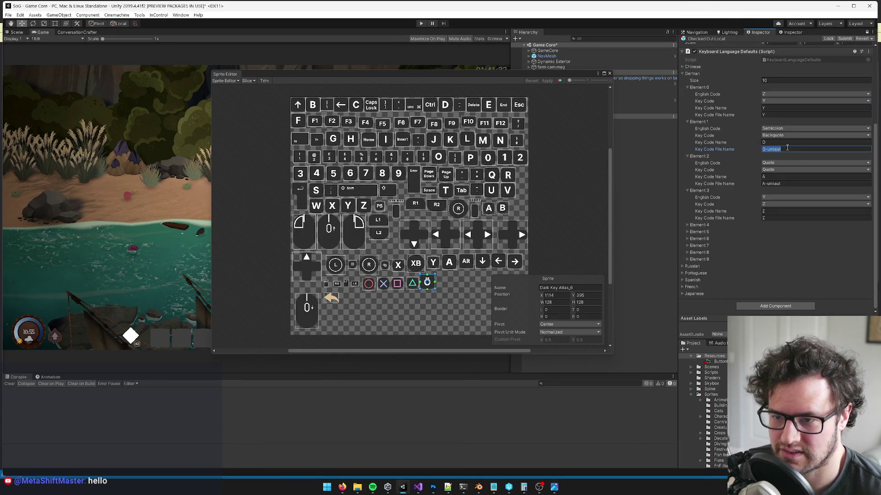
left_click(811, 297)
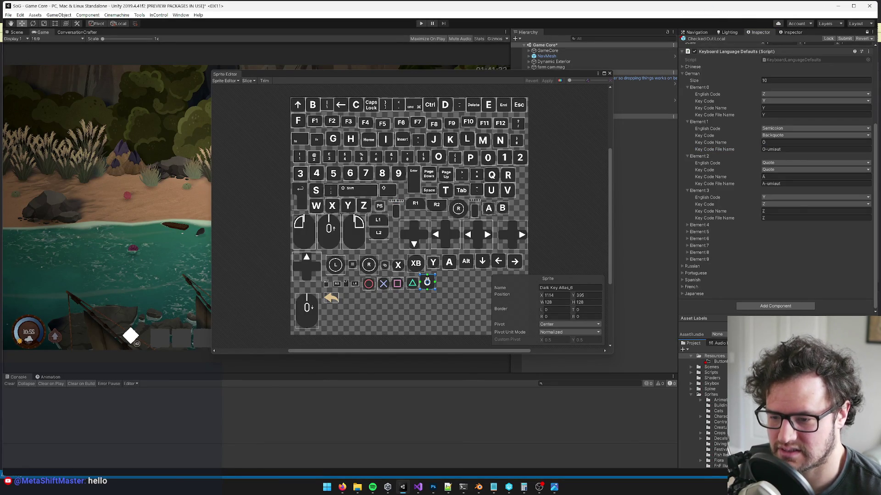
Paste O-umlaut as the ö sprite's name, apply it, and close the Sprite Editor.
left_click(575, 288)
type("O-umlaut")
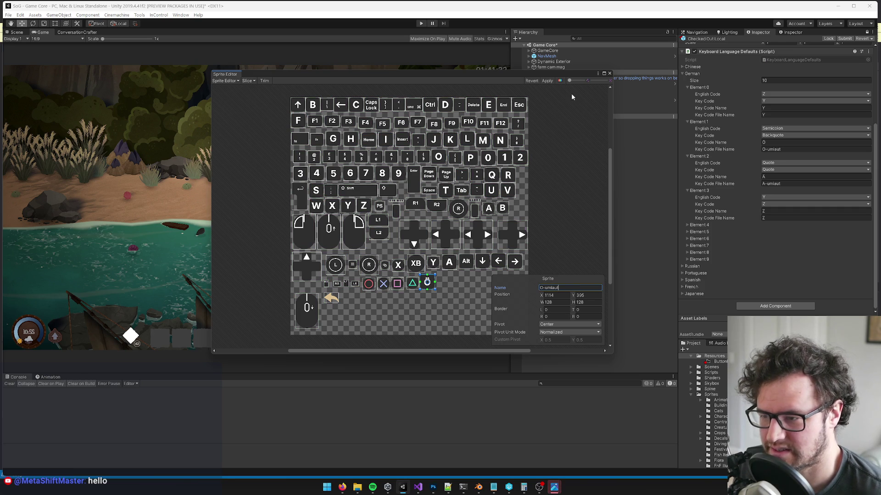
left_click(551, 80)
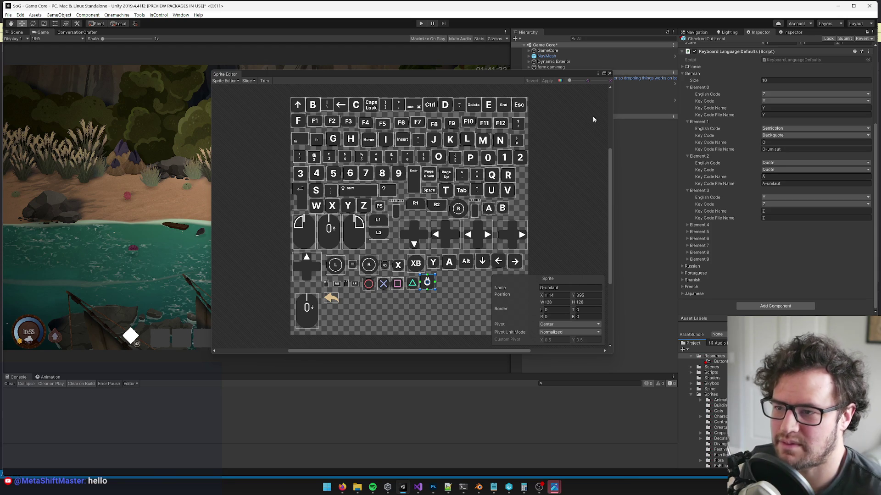
left_click(609, 73)
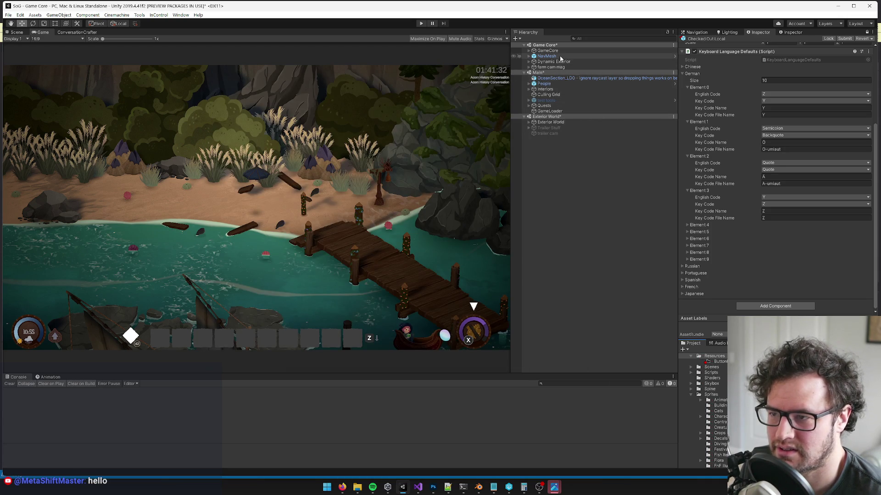
key("alt+Tab")
key("alt+Tab")
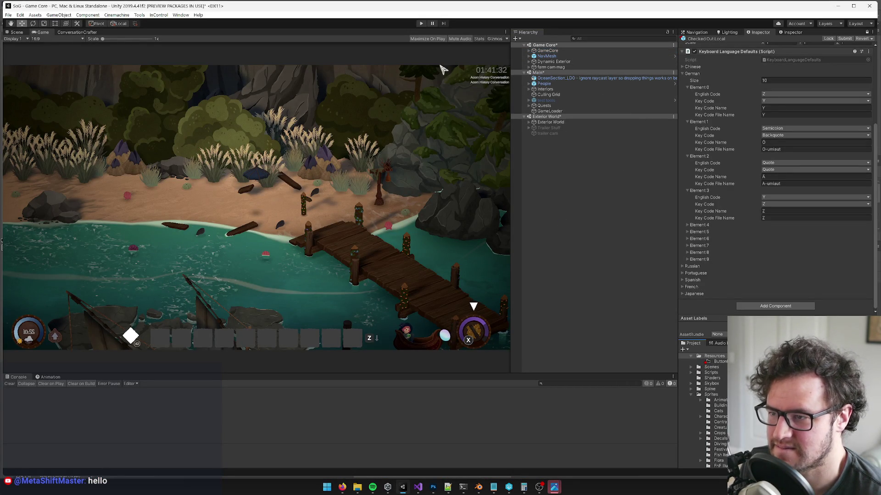
Reread the Keyboard layout missing key card's note about regenerating the TMPro atlas.
mouse_move(340, 490)
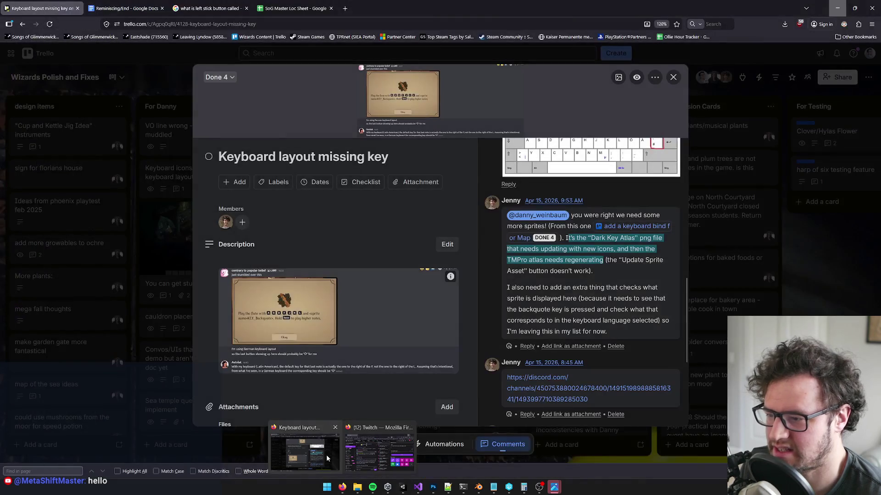
left_click(326, 455)
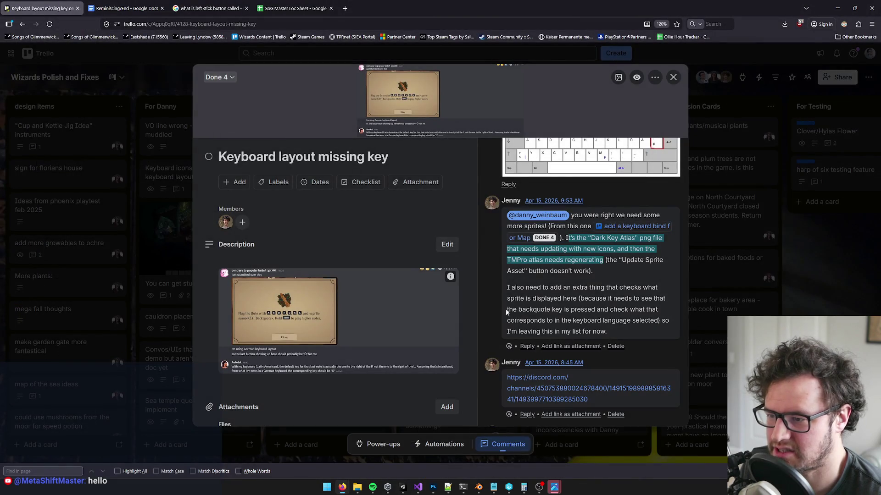
left_click(579, 238)
mouse_move(572, 250)
left_mouse_down()
mouse_move(629, 250)
mouse_move(540, 260)
mouse_move(619, 262)
mouse_move(579, 273)
mouse_move(509, 259)
left_mouse_up()
left_click(579, 273)
left_click(585, 269)
key("alt+Tab")
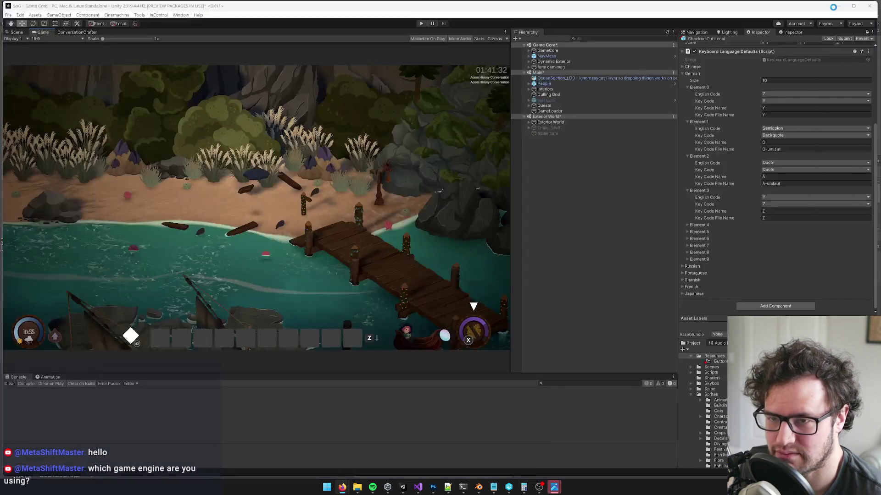
Return to Unity with the Dark Key Atlas 1 TMP sprite asset shown in the Inspector.
key("alt+Tab")
key("alt+Tab")
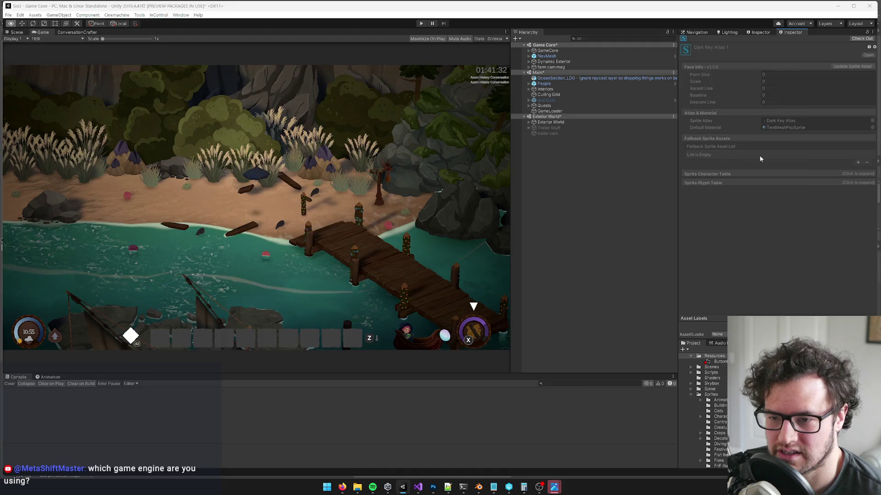
key("alt+Tab")
key("alt+Tab")
mouse_move(342, 487)
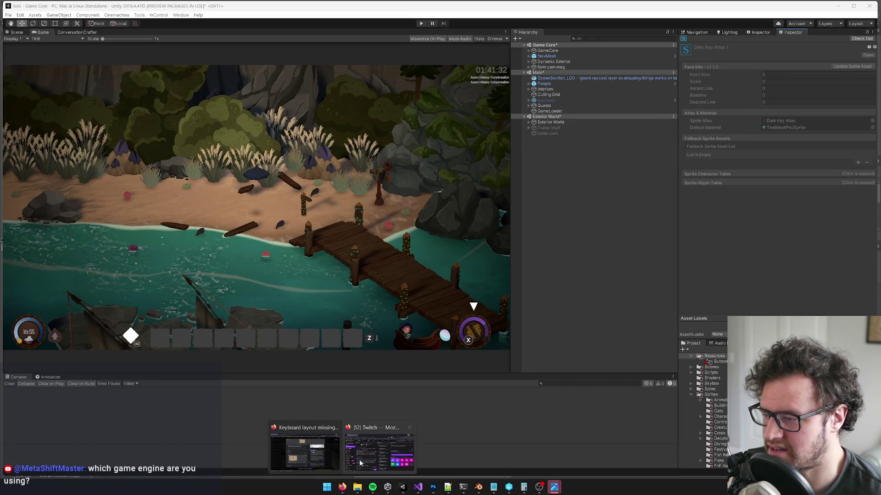
left_click(298, 453)
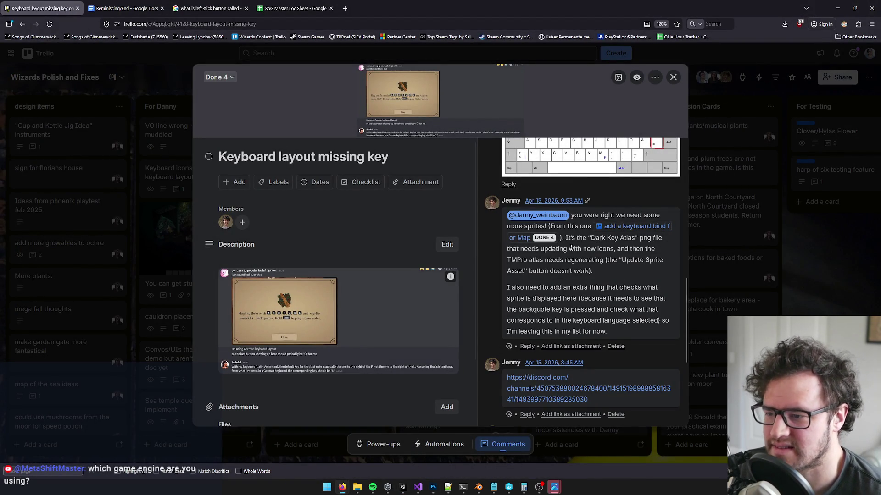
mouse_move(570, 238)
left_mouse_down()
mouse_move(640, 250)
mouse_move(588, 250)
mouse_move(617, 250)
left_mouse_up()
left_click(616, 240)
left_click(533, 262)
mouse_move(532, 262)
left_mouse_down()
mouse_move(595, 260)
mouse_move(551, 271)
mouse_move(596, 260)
left_mouse_up()
left_click(597, 260)
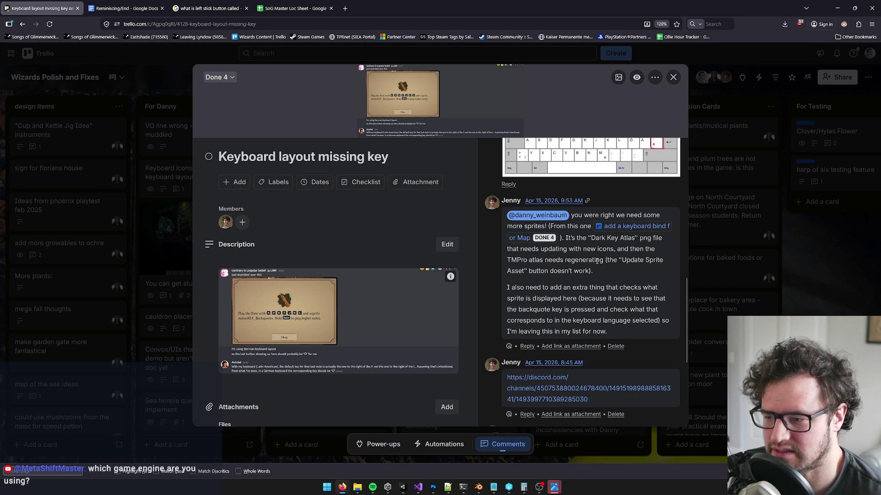
left_click(834, 8)
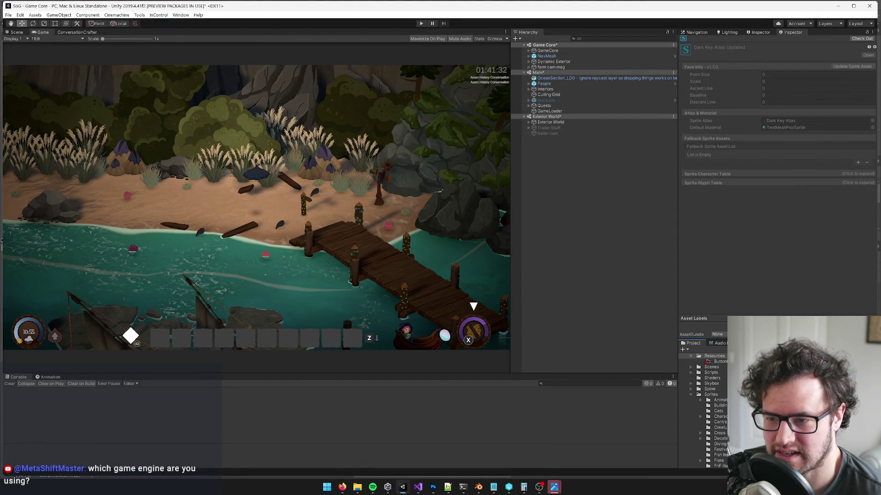
Return to Unity and enter Play mode to test the updated key icons.
key("alt+Tab")
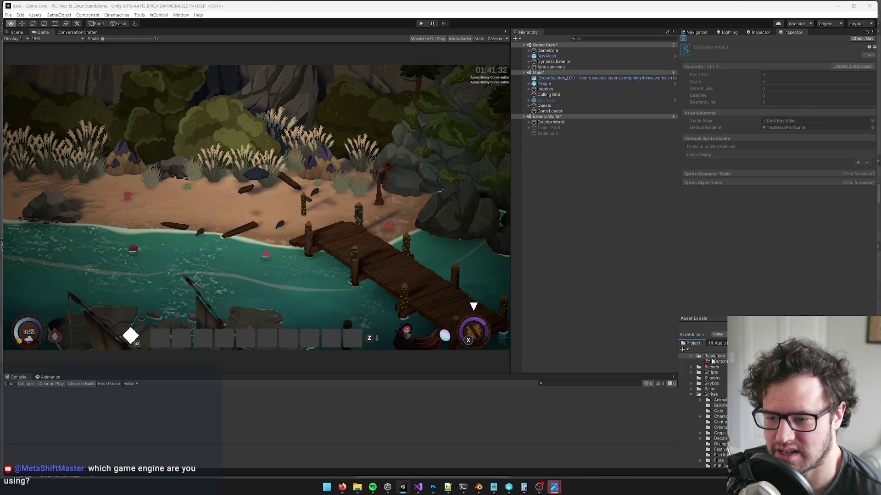
key("alt+Tab")
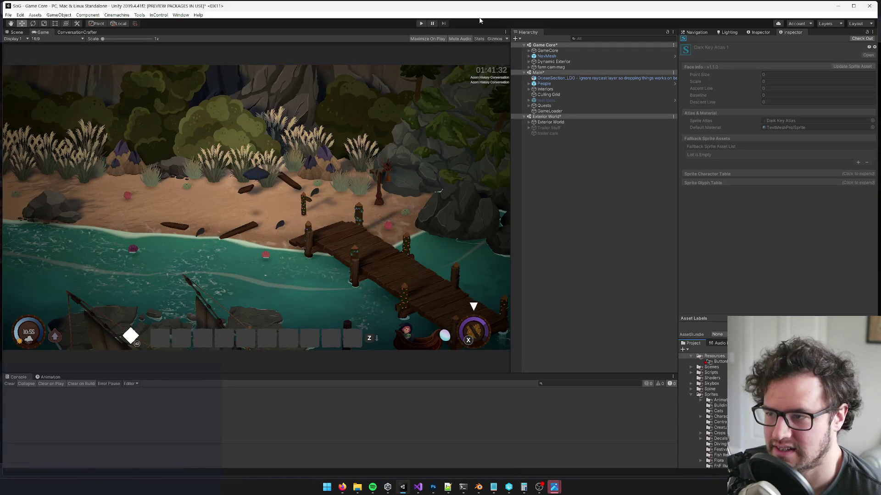
left_click(420, 24)
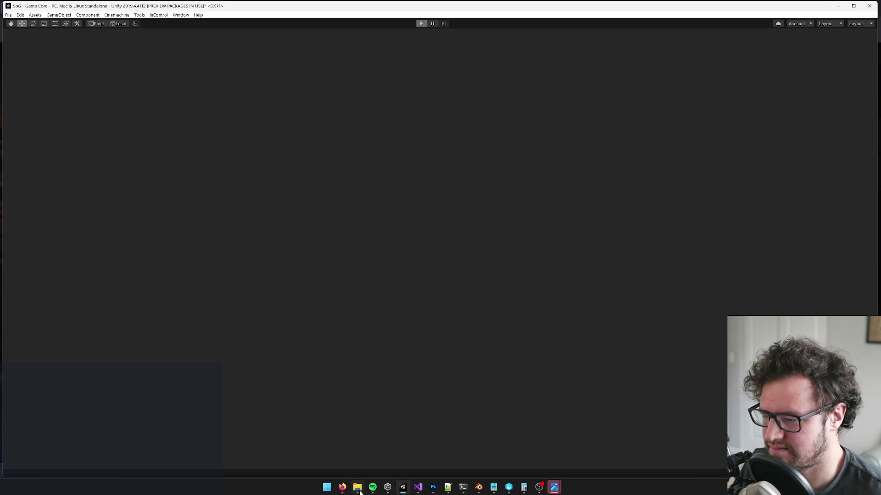
Finish the character appearance screen and skip the opening intro with Space.
mouse_move(343, 487)
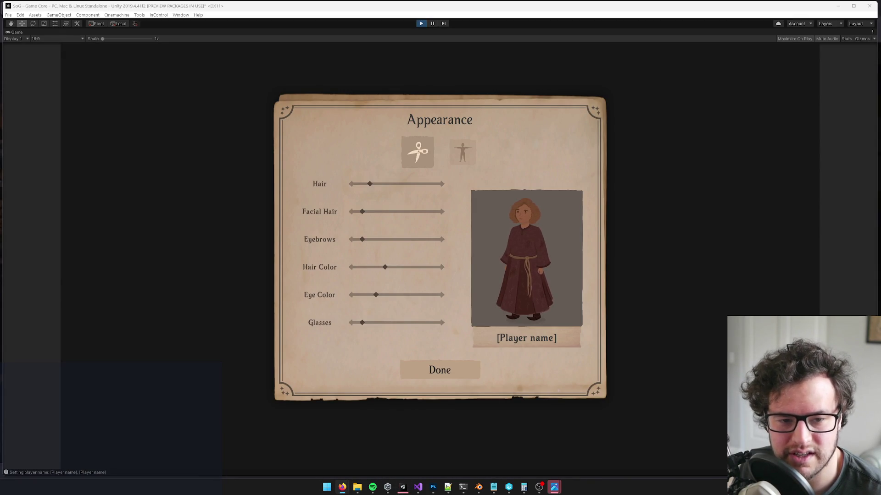
key("XF86AudioLowerVolume")
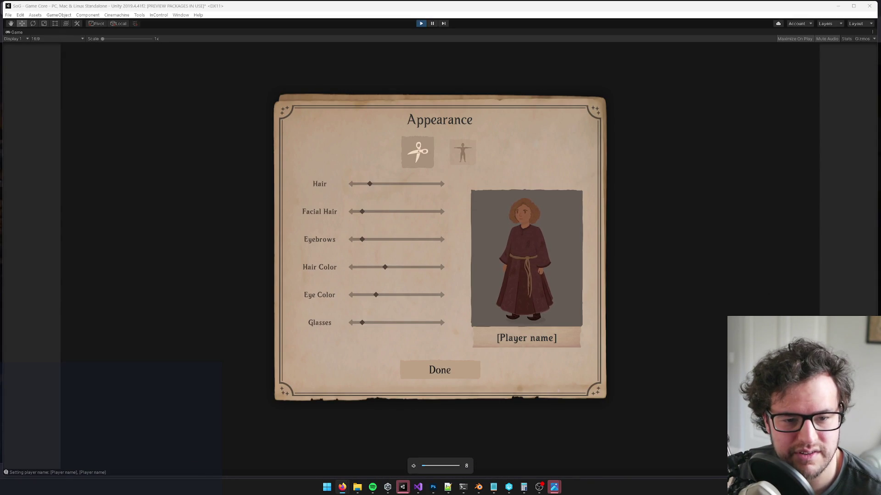
left_click(446, 386)
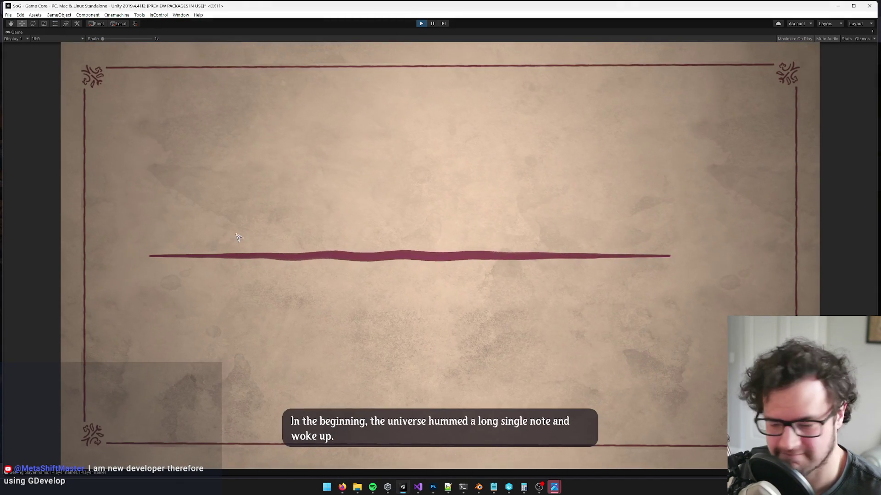
key("XF86AudioLowerVolume")
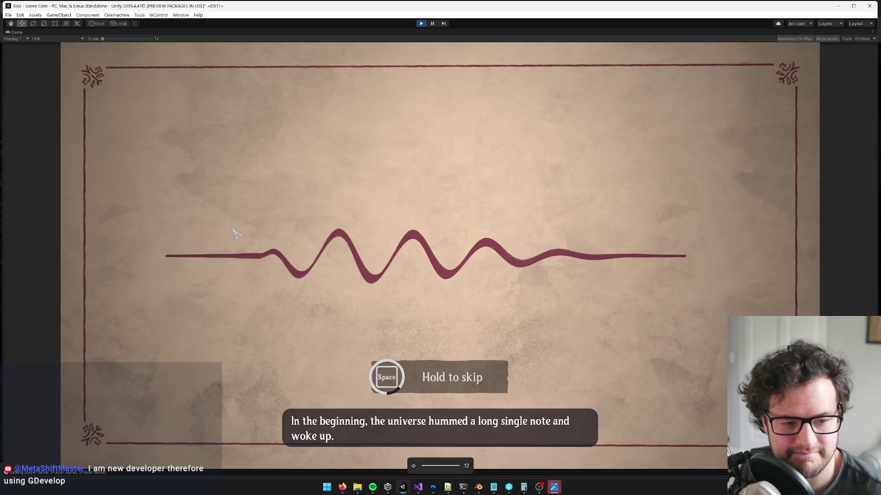
key("space")
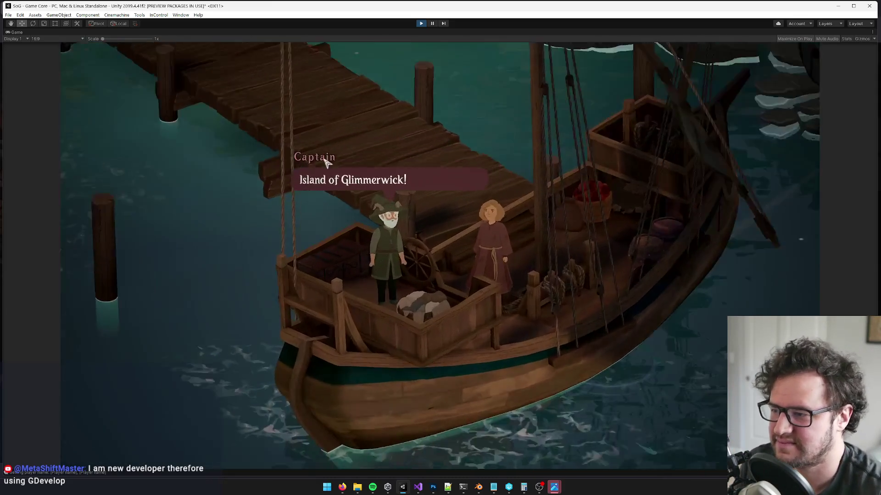
Click through the Captain's dialogue, then pause and exit to the title screen.
left_click(371, 169)
left_click(371, 169)
left_click(371, 168)
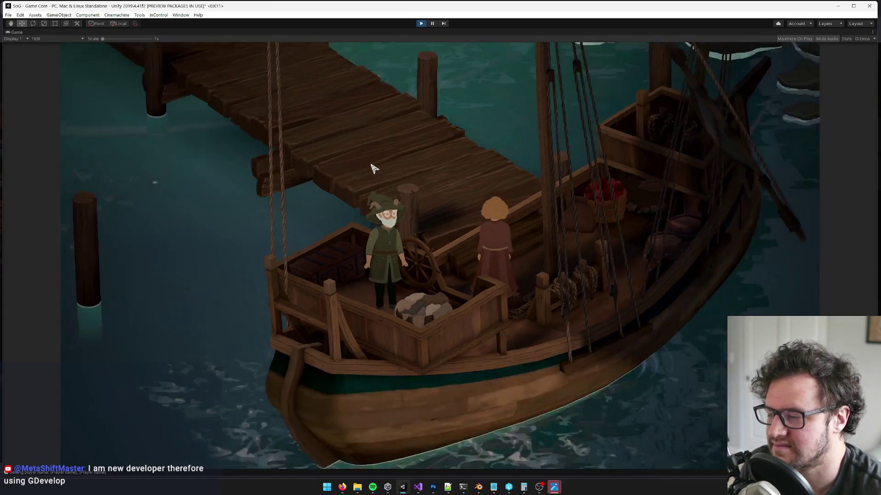
key("Escape")
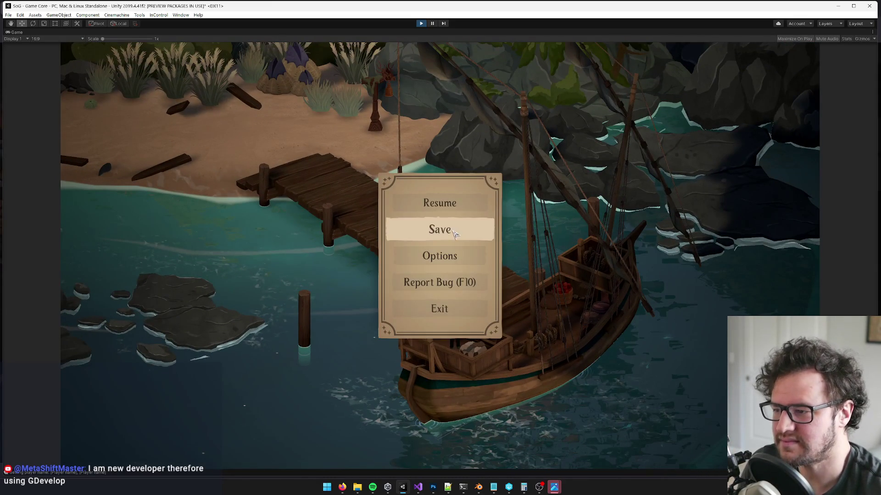
left_click(436, 316)
left_click(528, 311)
key("XF86AudioLowerVolume")
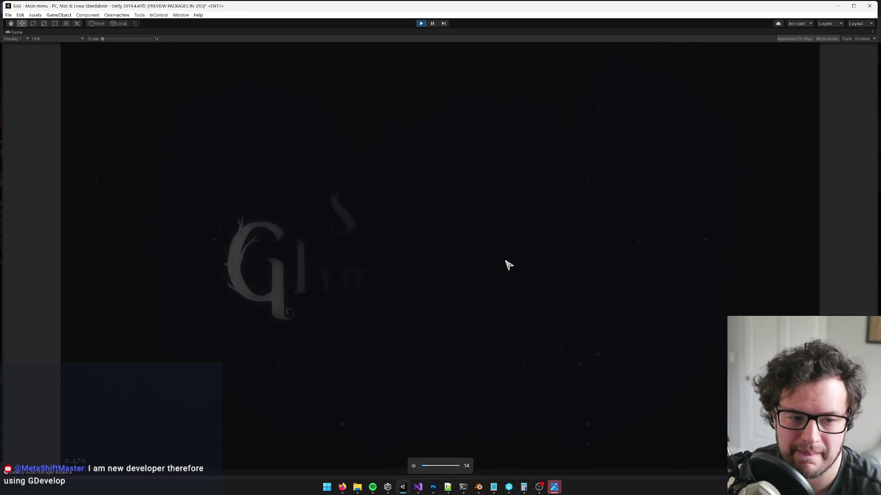
left_click(399, 324)
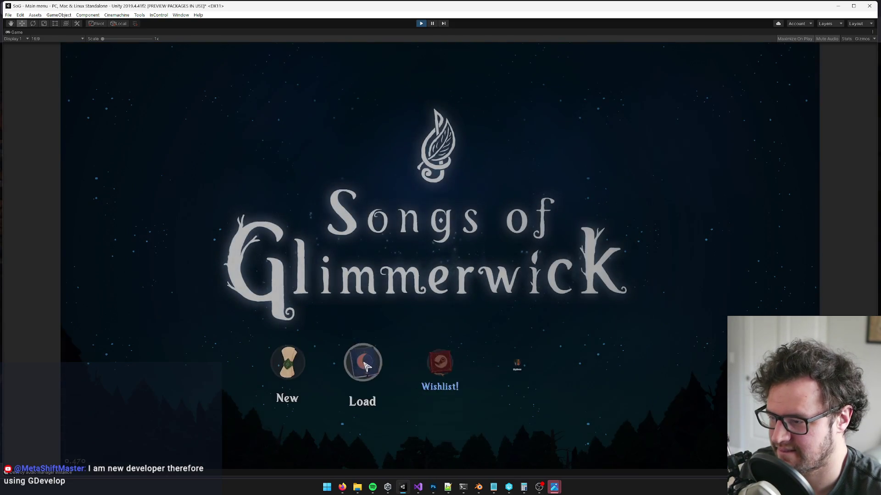
Load the 'bristlecone meet' save, play the new flute with R, then stop Play mode.
left_click(369, 364)
left_click(461, 166)
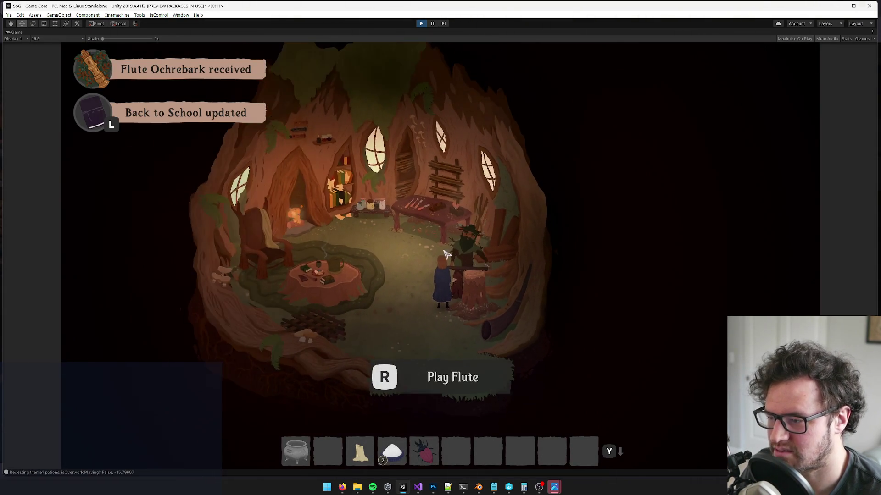
key("r")
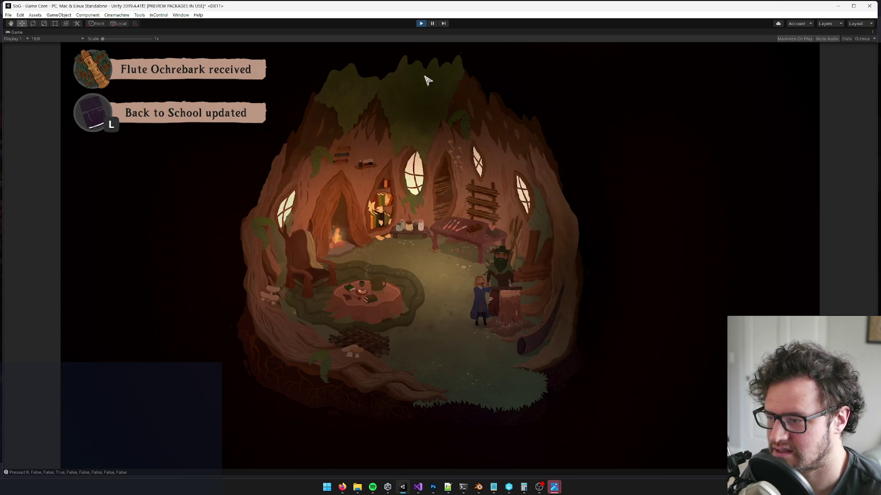
left_click(441, 342)
mouse_move(343, 487)
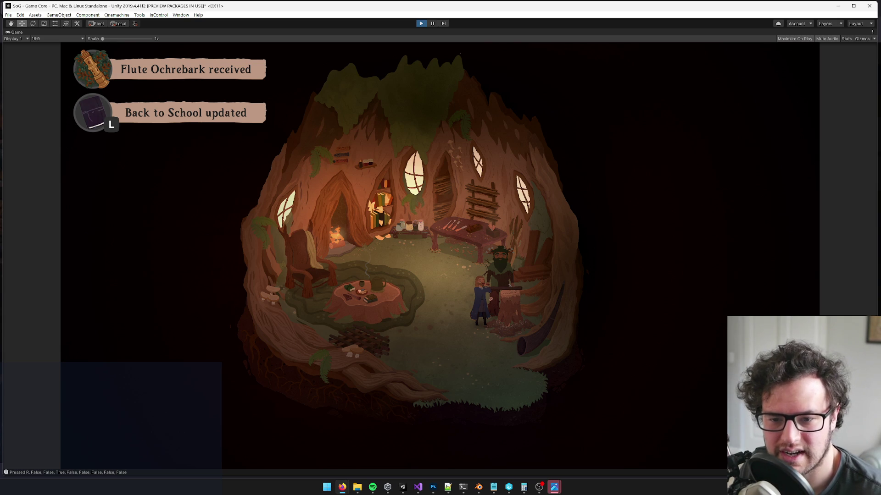
key("ctrl+p")
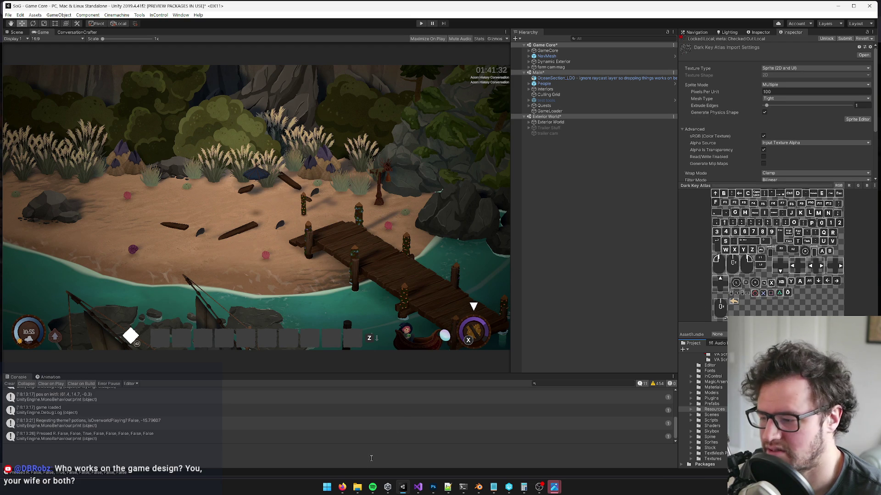
mouse_move(343, 487)
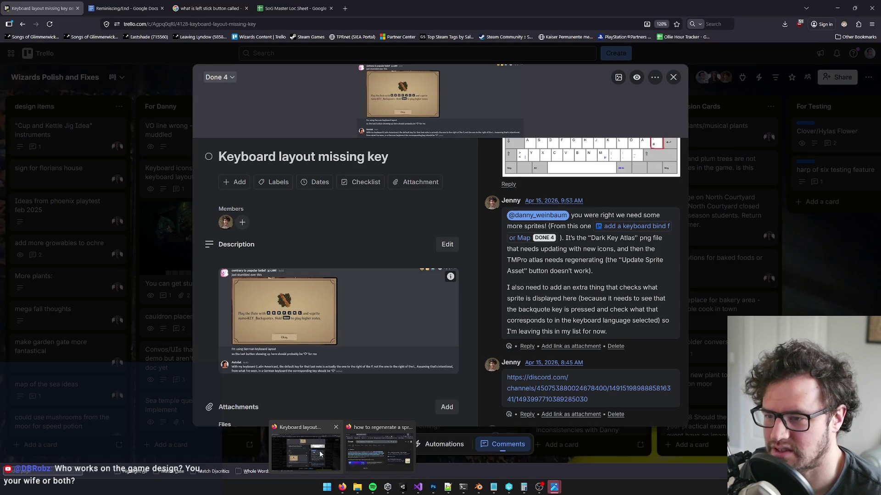
left_click(320, 454)
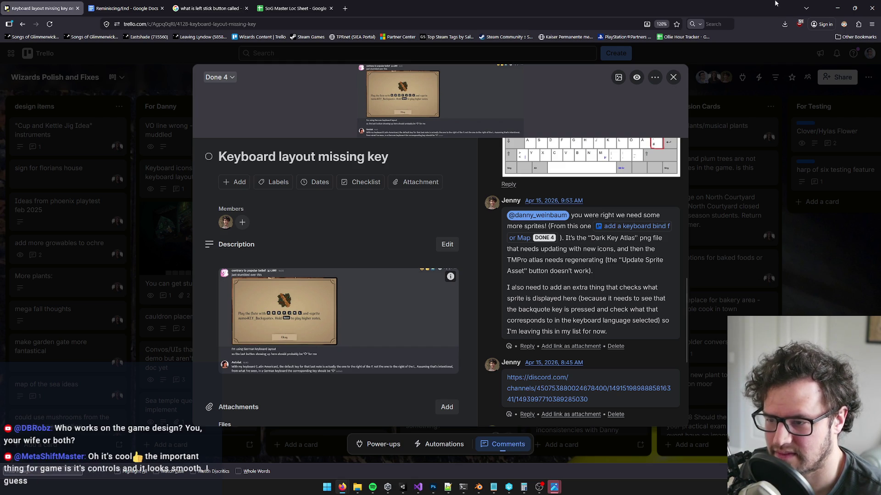
left_click(837, 8)
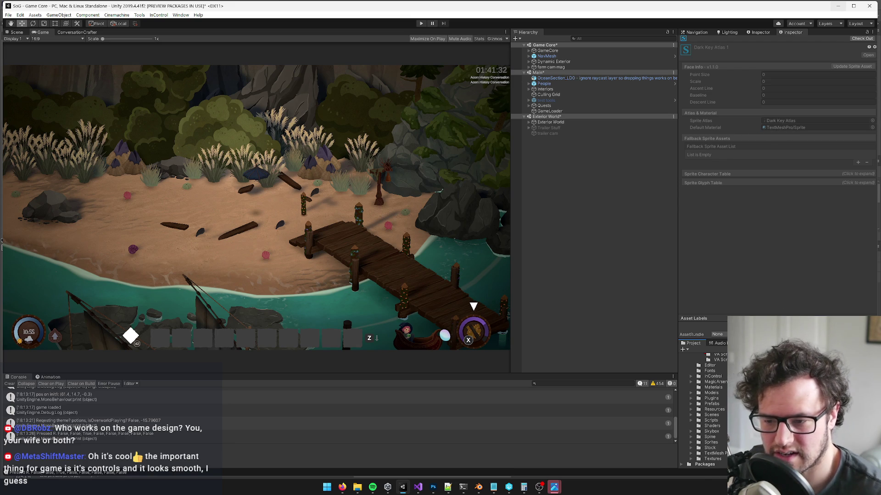
left_click(780, 371)
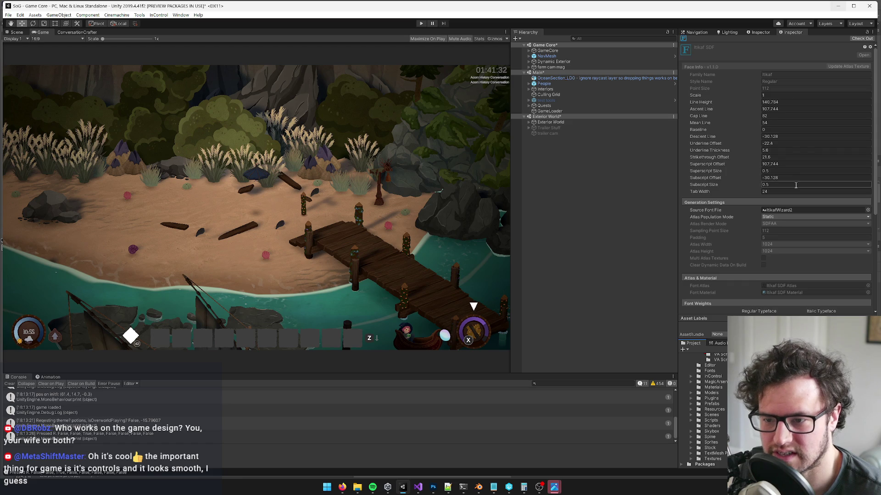
Open the Itkaf SDF font's atlas texture to view its glyphs, then return.
scroll(795, 186, "down", 5)
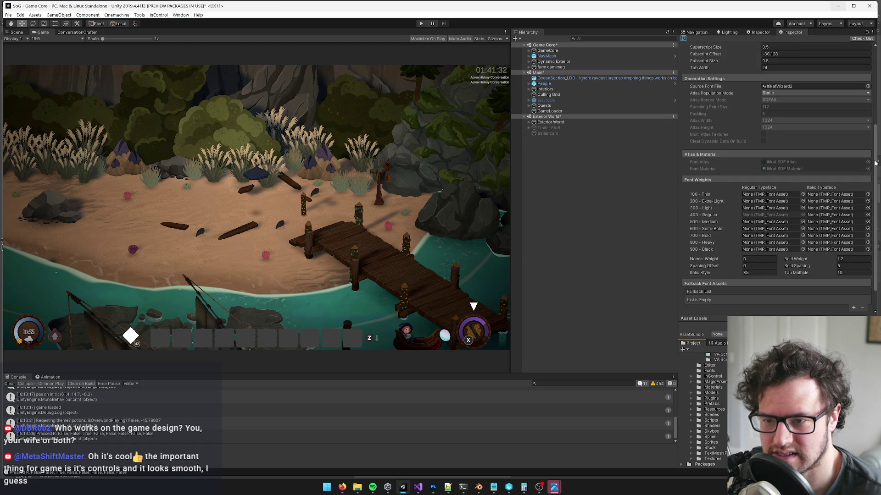
left_click(790, 164)
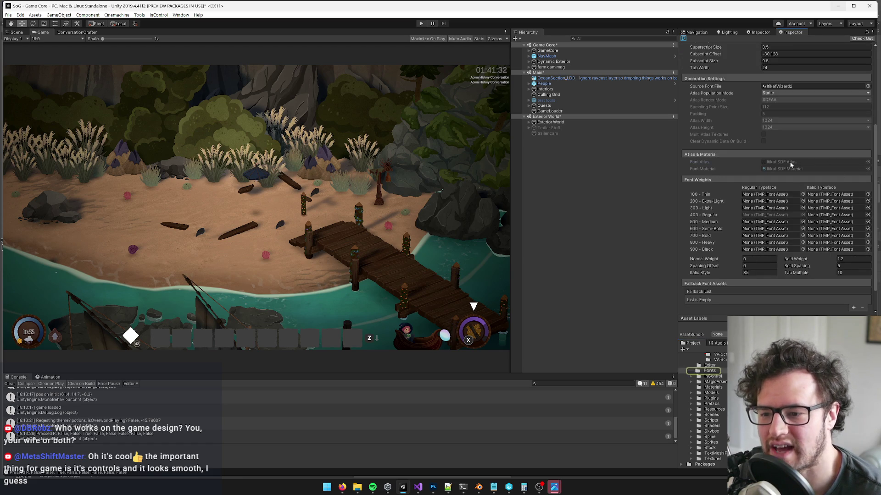
double_click(790, 164)
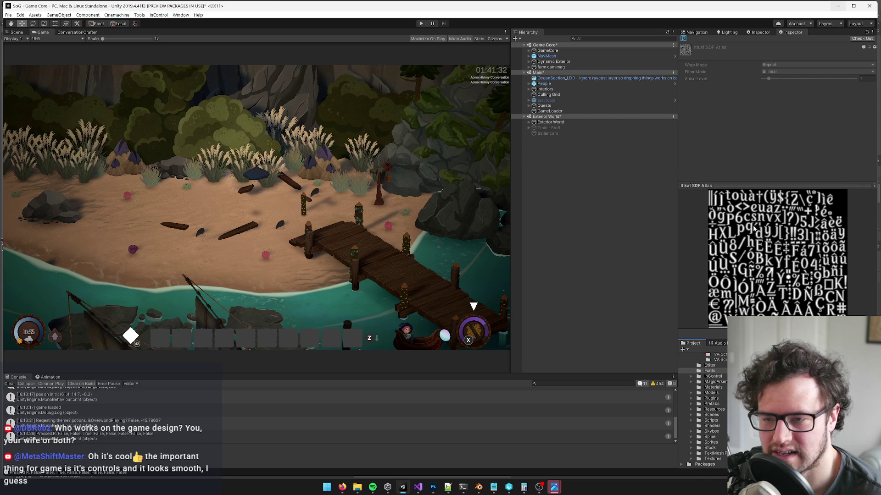
key("ctrl+z")
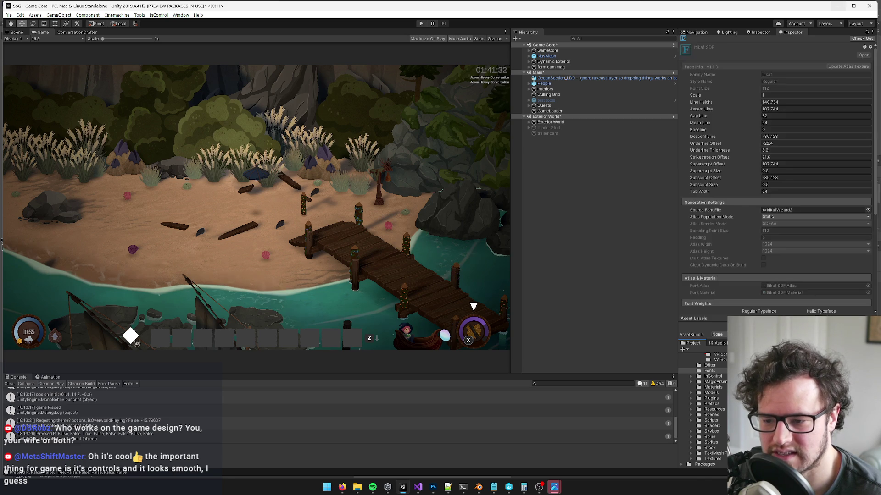
scroll(794, 175, "down", 5)
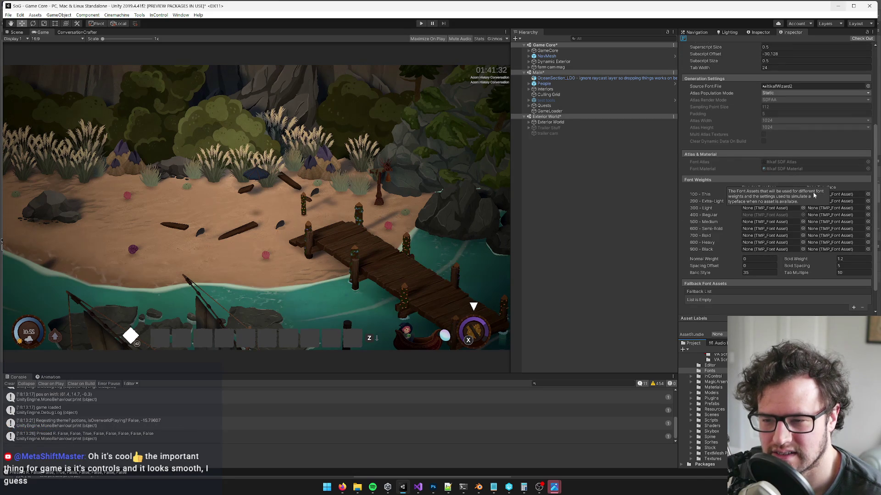
scroll(814, 257, "down", 2)
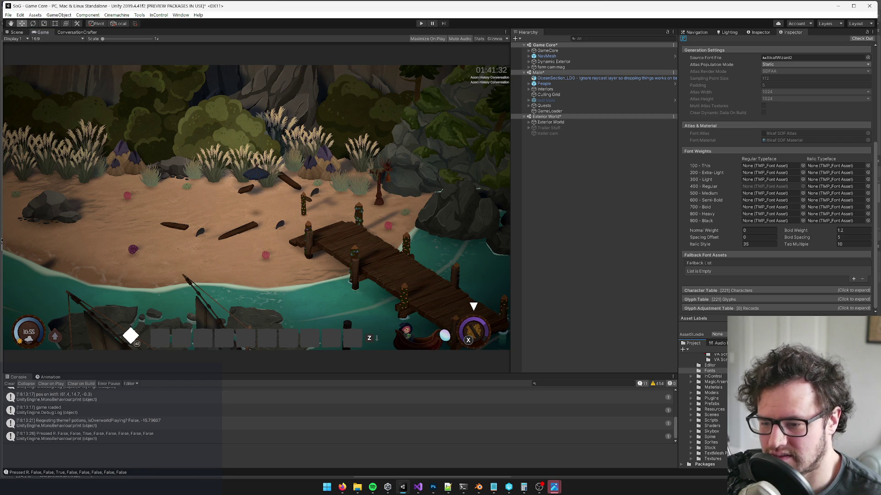
Show the Keyboard Language Defaults prefab with its German key mappings.
left_click(760, 33)
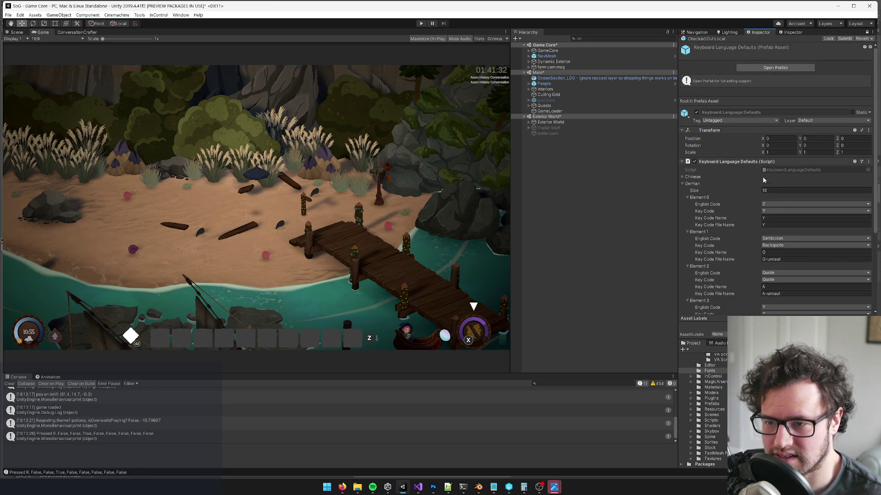
scroll(750, 196, "down", 5)
scroll(729, 246, "up", 5)
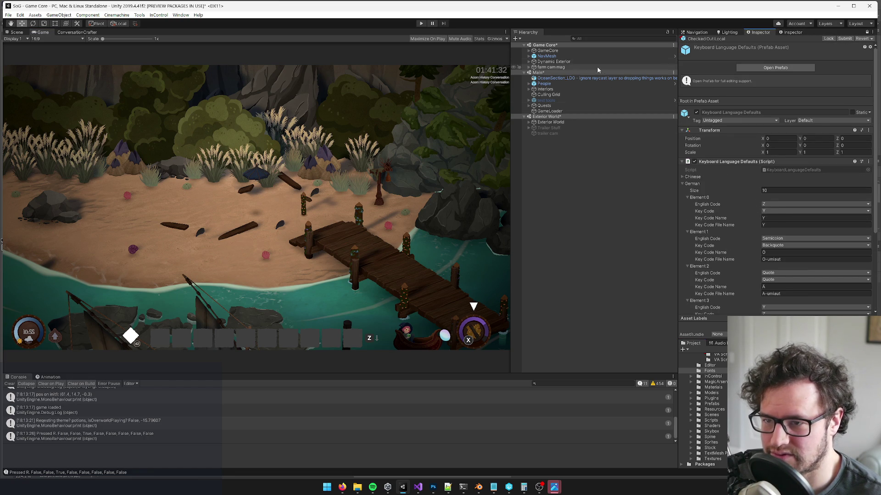